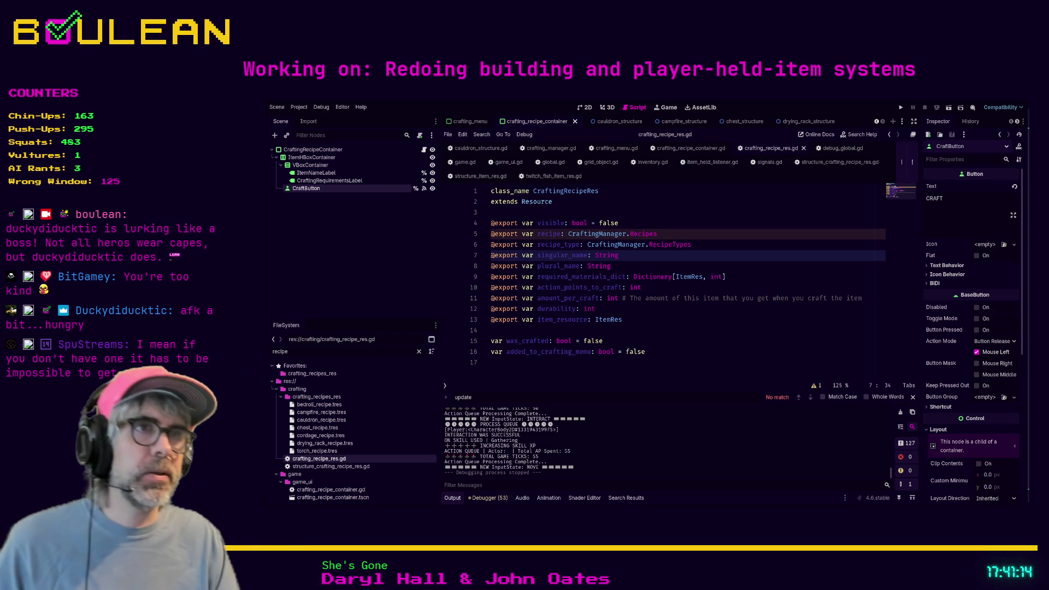
# In crafting_menu.gd, delete and then restore the commented-out _ready lines 9–11, and save.
pyautogui.click(686, 331)
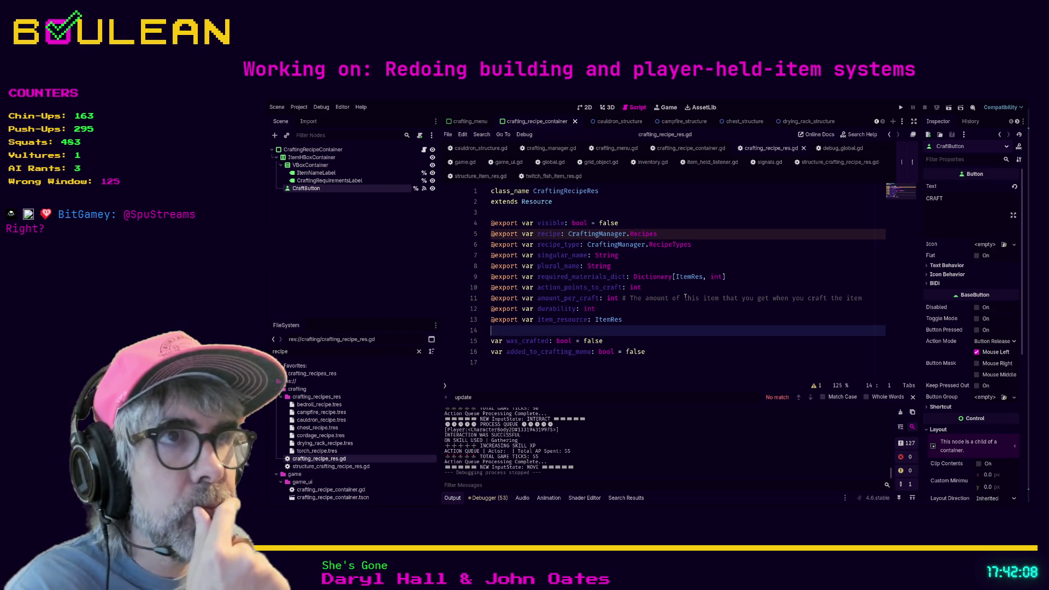
pyautogui.click(604, 148)
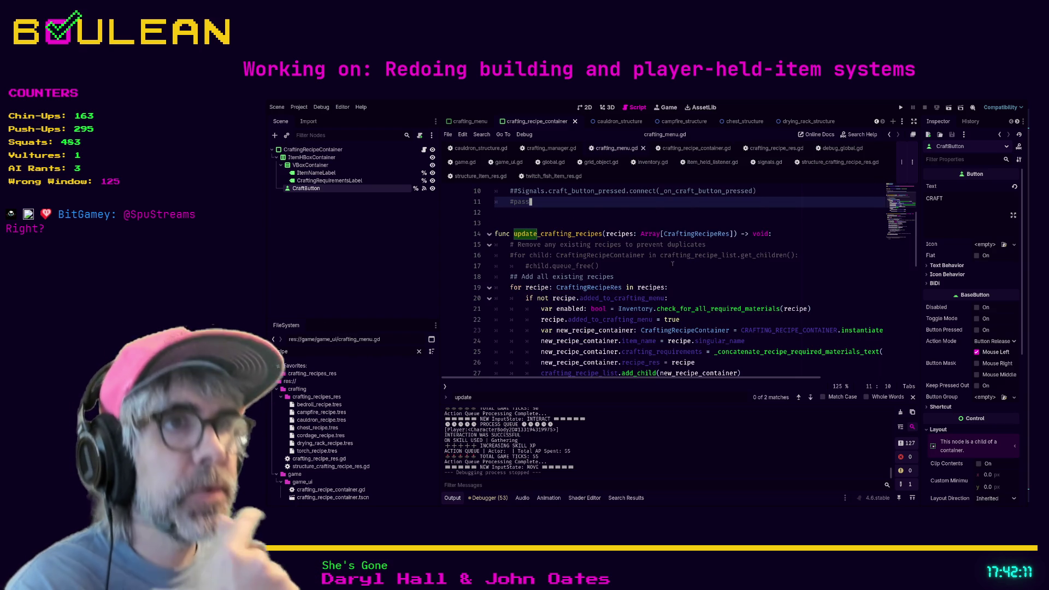
pyautogui.scroll(2, 683, 271)
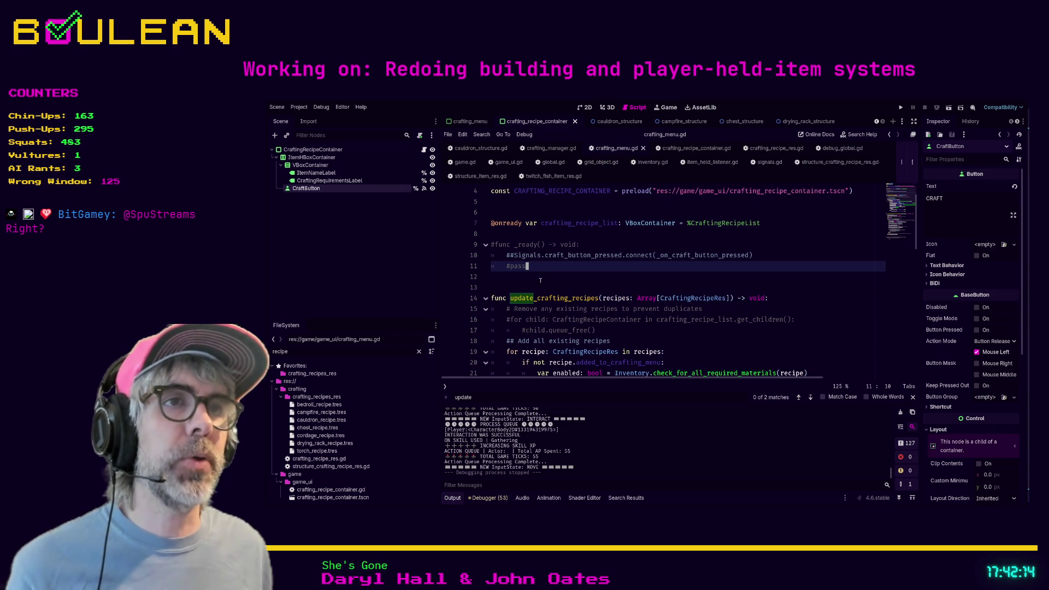
pyautogui.moveTo(540, 280); pyautogui.dragTo(469, 241)
pyautogui.press('Delete')
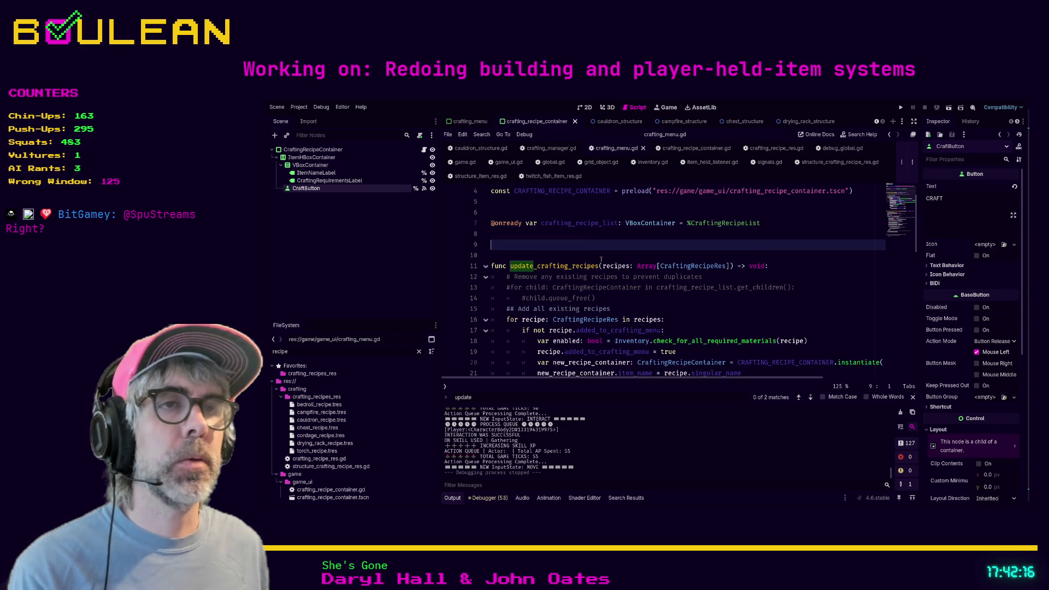
pyautogui.hotkey('ctrl', 'z')
pyautogui.scroll(-2, 546, 251)
pyautogui.hotkey('ctrl', 's')
# Fold the update_crafting_recipes and _concatenate_recipe_required_materials_text functions.
pyautogui.click(485, 233)
pyautogui.scroll(-1, 547, 256)
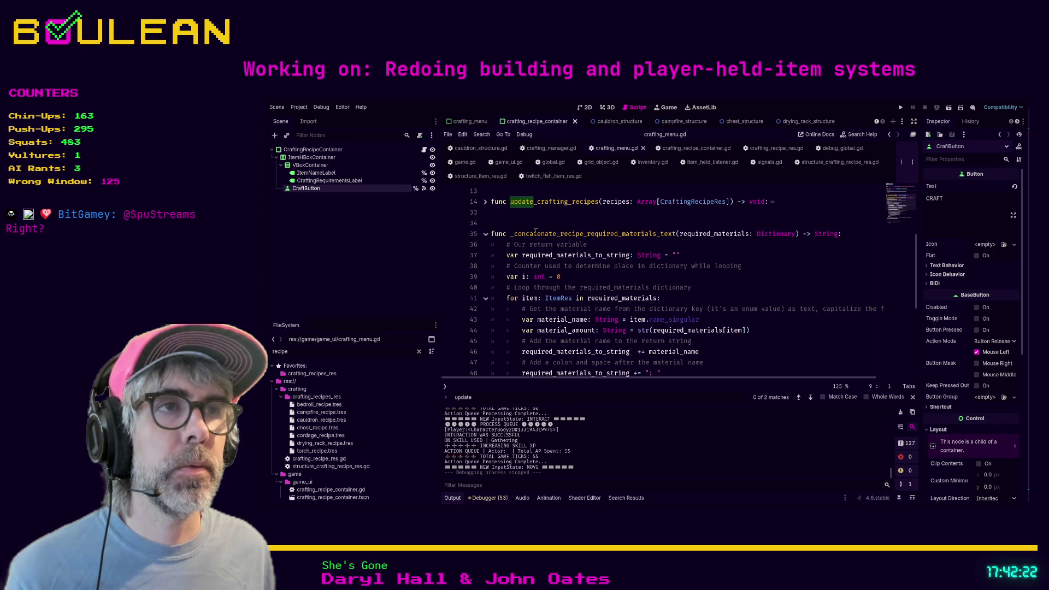
pyautogui.click(485, 235)
pyautogui.scroll(4, 492, 273)
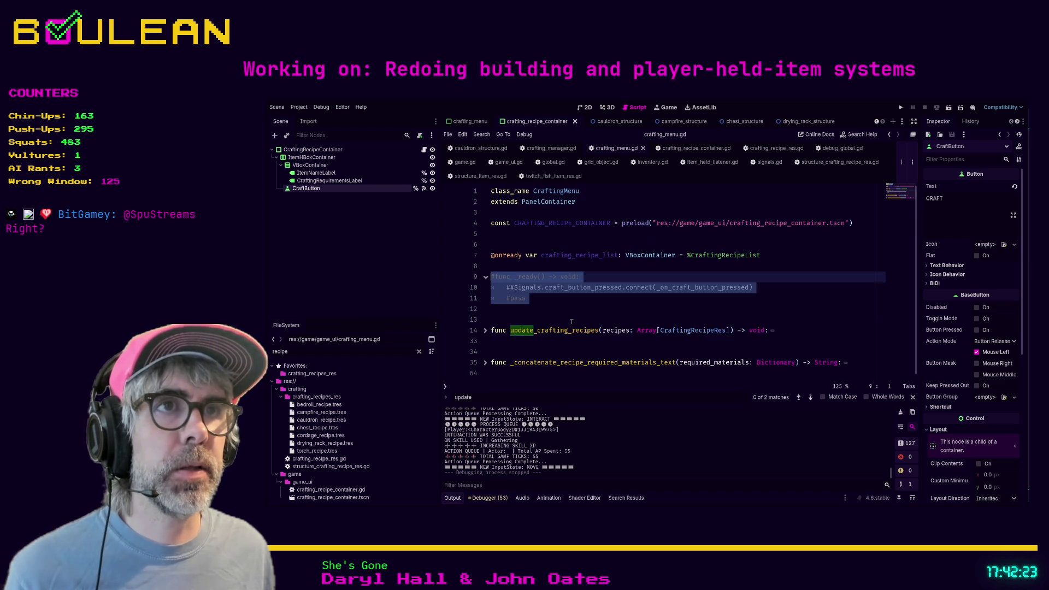
# Add blank lines between update_crafting_recipes and _concatenate, plus an empty line at the file end.
pyautogui.click(519, 350)
pyautogui.press('Return')
pyautogui.press('Return')
pyautogui.press('Return')
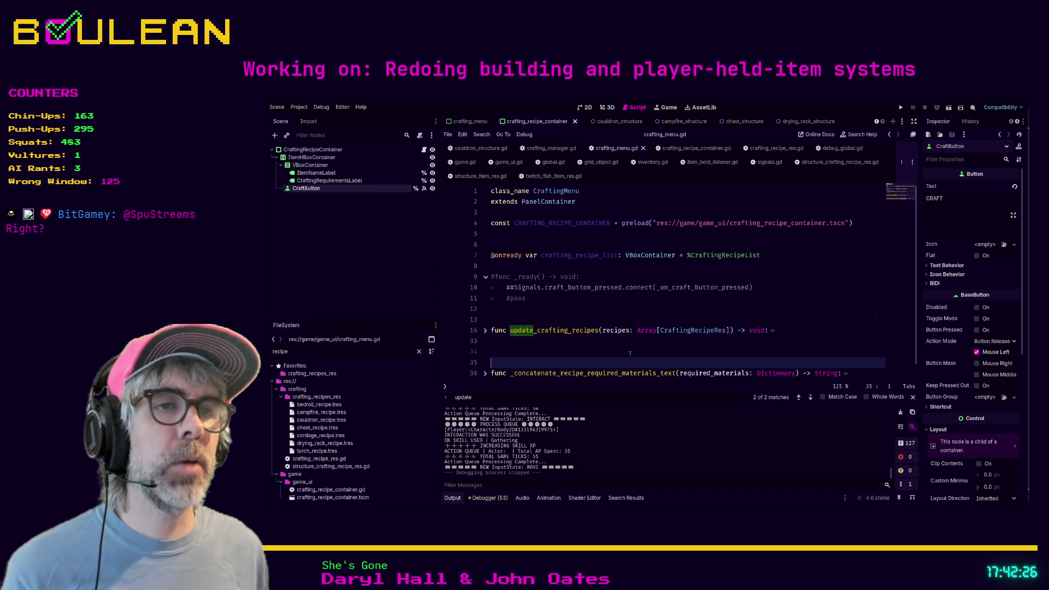
pyautogui.press('Up')
pyautogui.press('Up')
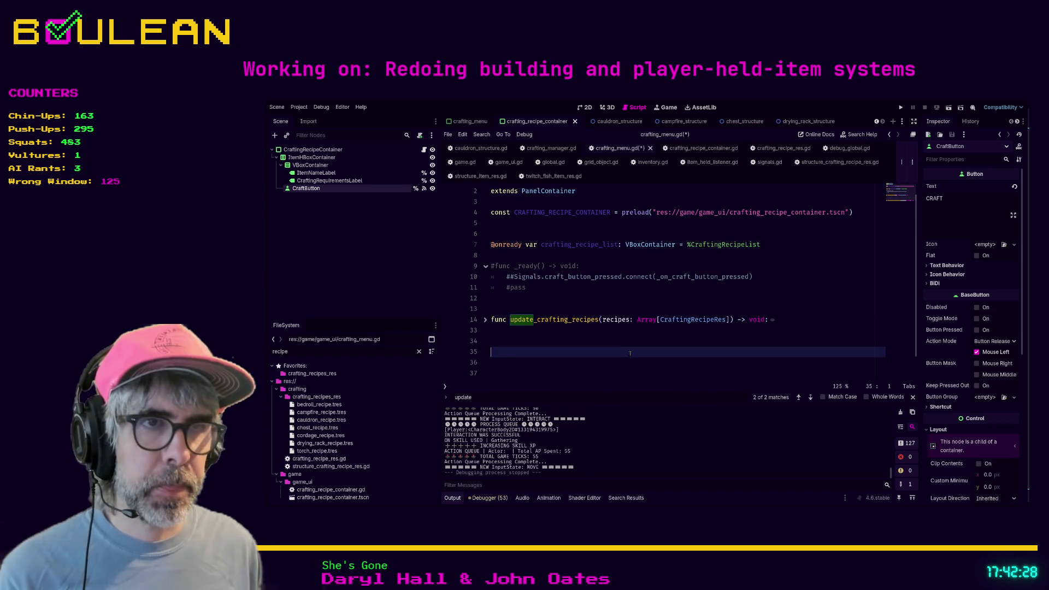
pyautogui.scroll(-1, 613, 326)
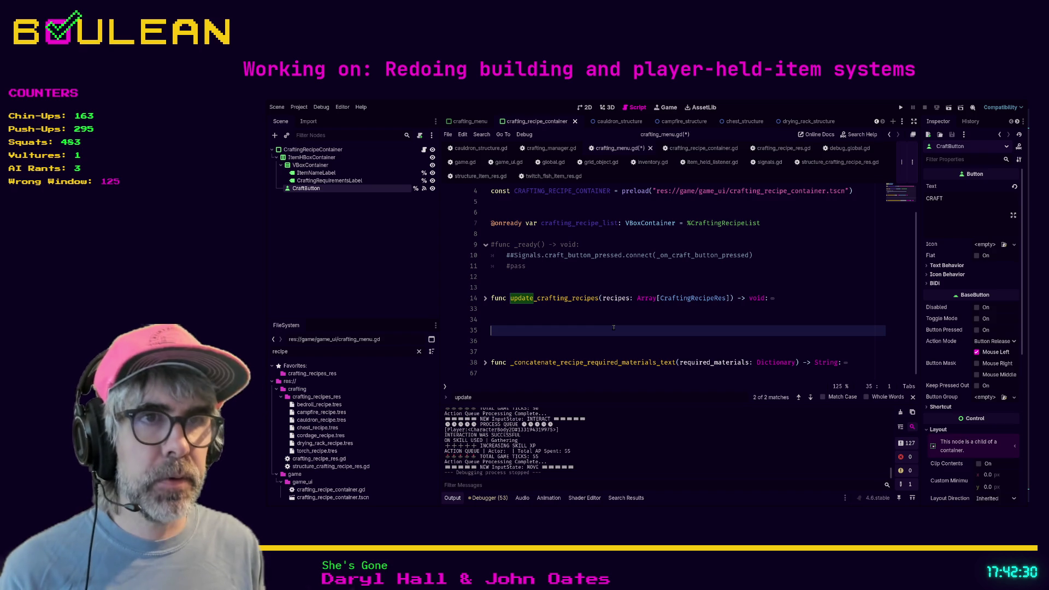
pyautogui.press('Delete')
pyautogui.press('Delete')
pyautogui.press('Delete')
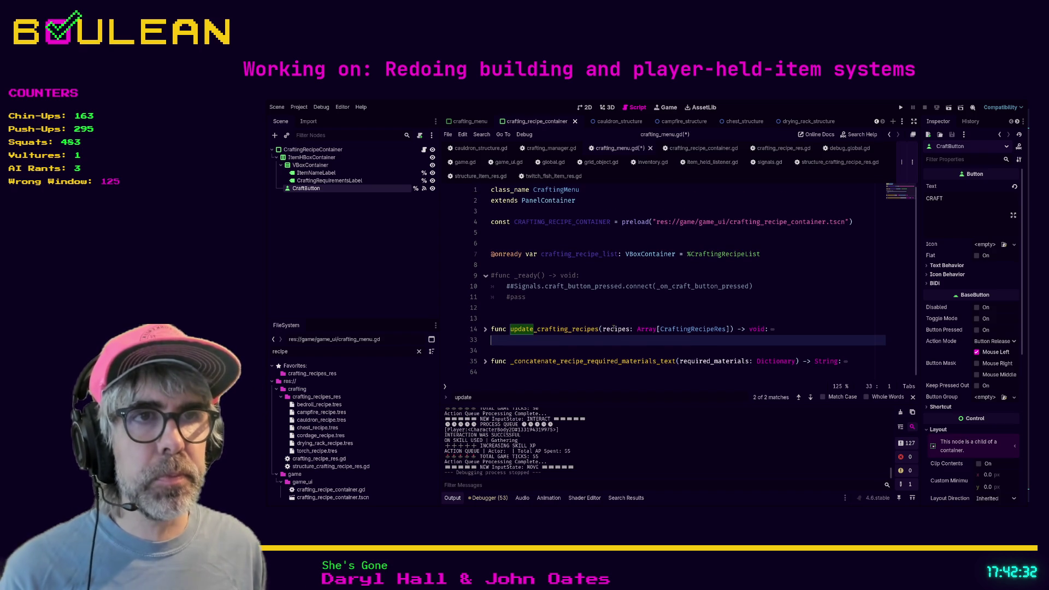
pyautogui.press('Down')
pyautogui.press('Return')
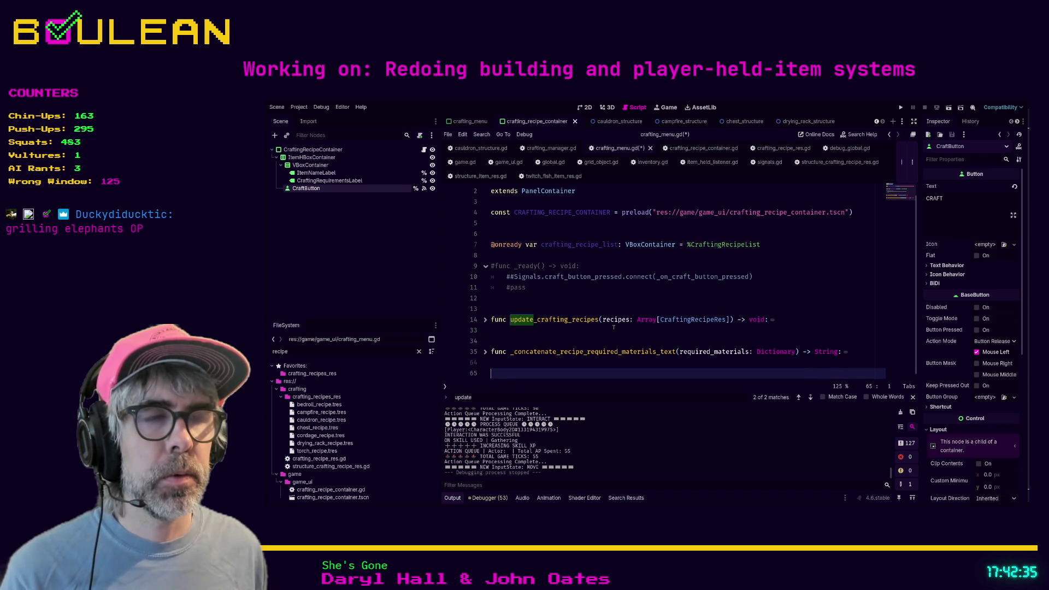
pyautogui.press('Up')
pyautogui.press('Up')
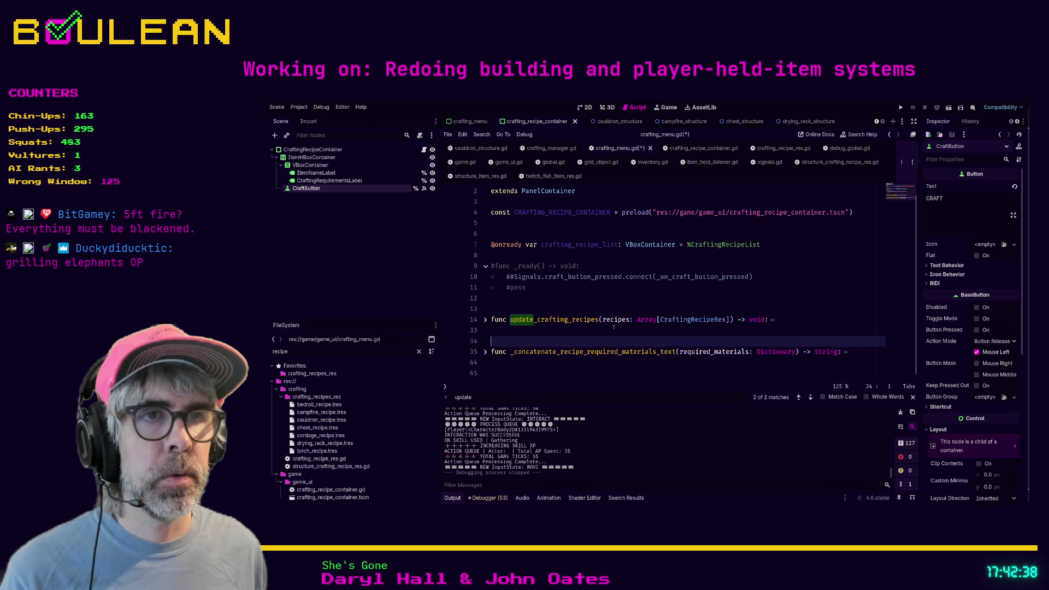
pyautogui.press('Return')
pyautogui.press('Return')
pyautogui.press('Up')
pyautogui.press('Up')
pyautogui.press('Return')
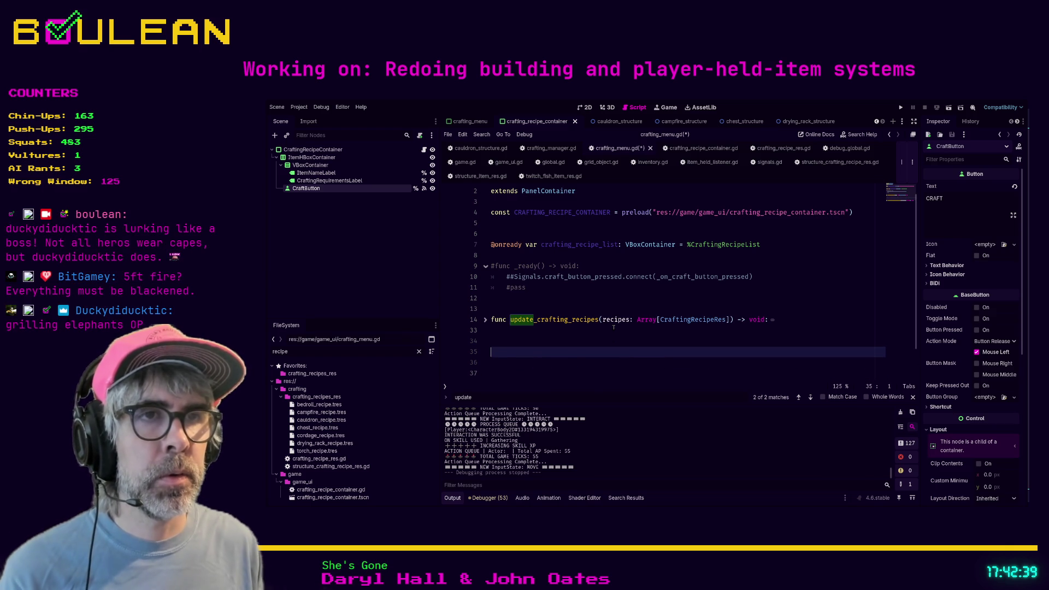
# Write 'func update_recipe_containers(recipe: CraftingRecipeRes) -> void:' on line 35, choosing CraftingRecipeRes from autocomplete.
pyautogui.write('func update_')
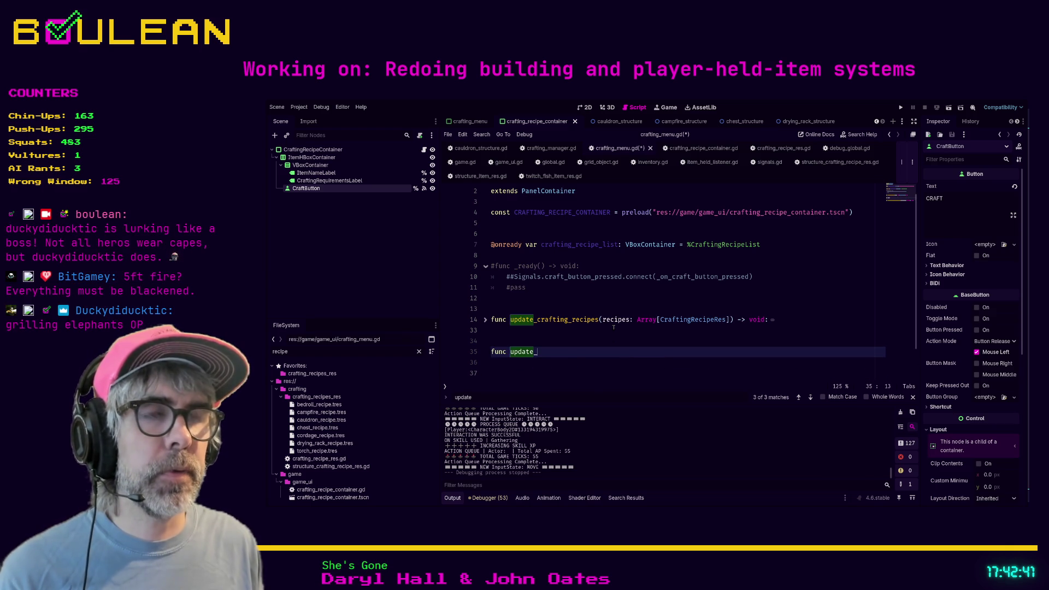
pyautogui.write('r')
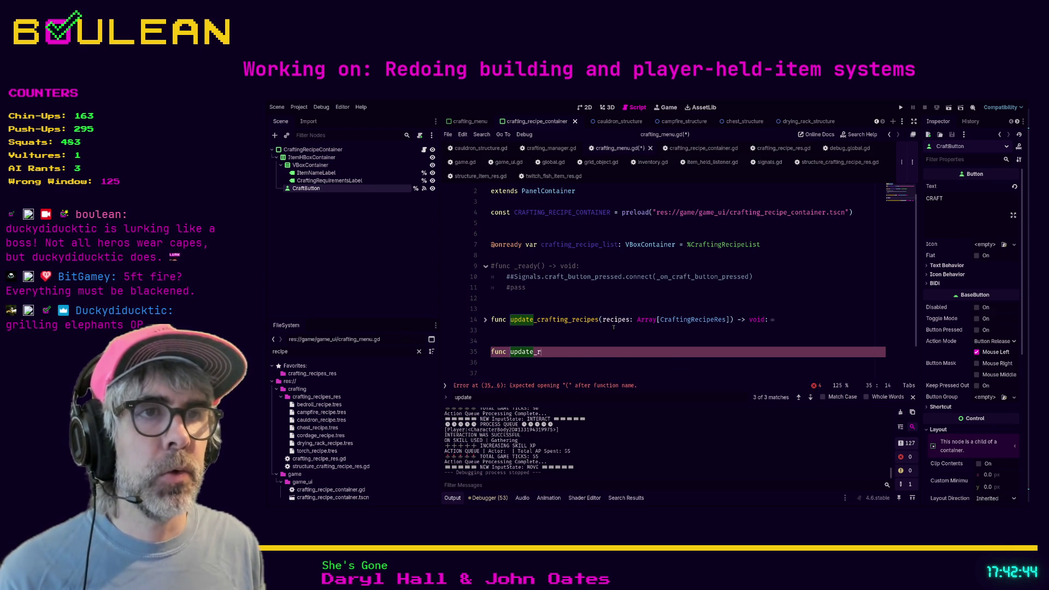
pyautogui.write('ecipe_containers')
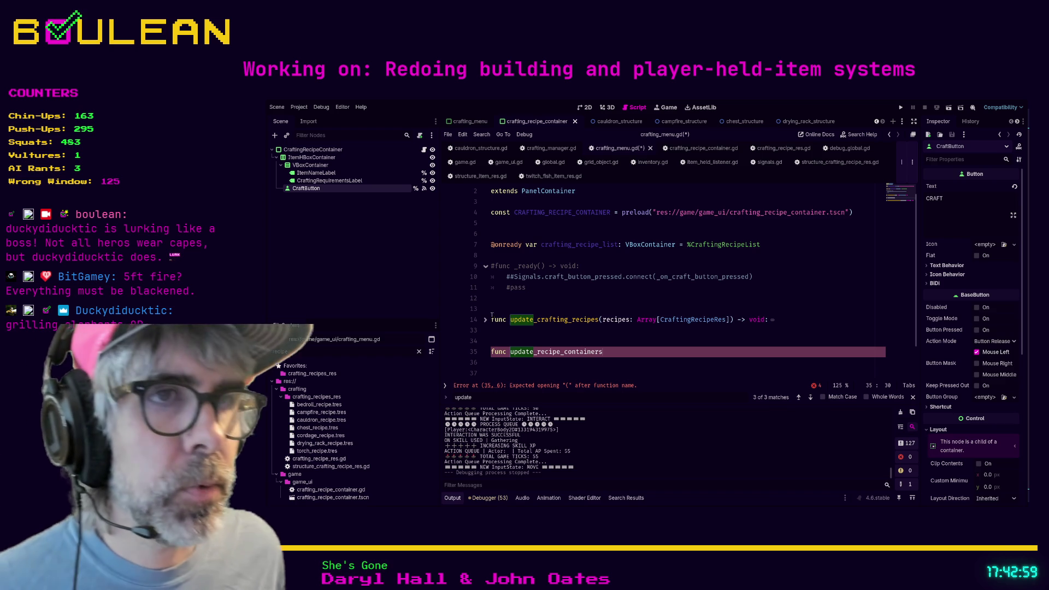
pyautogui.write('(recipe: ')
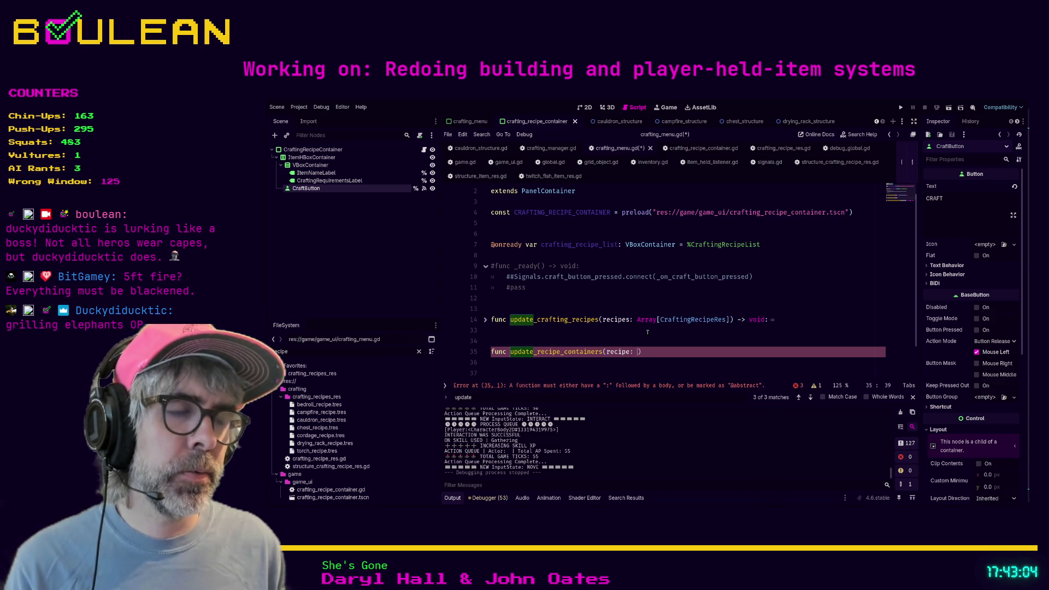
pyautogui.write('Recip')
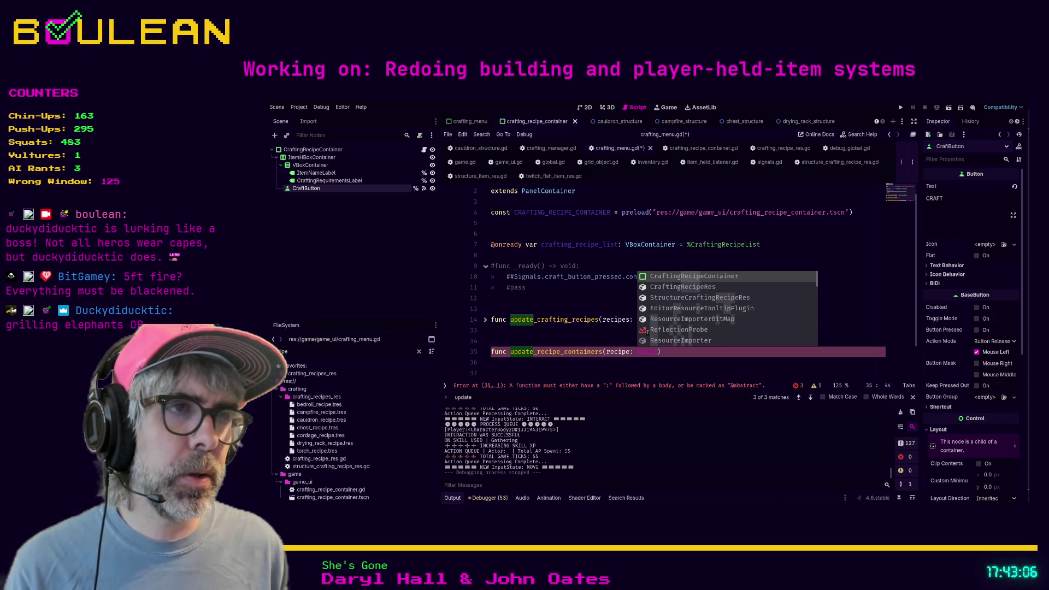
pyautogui.write('e')
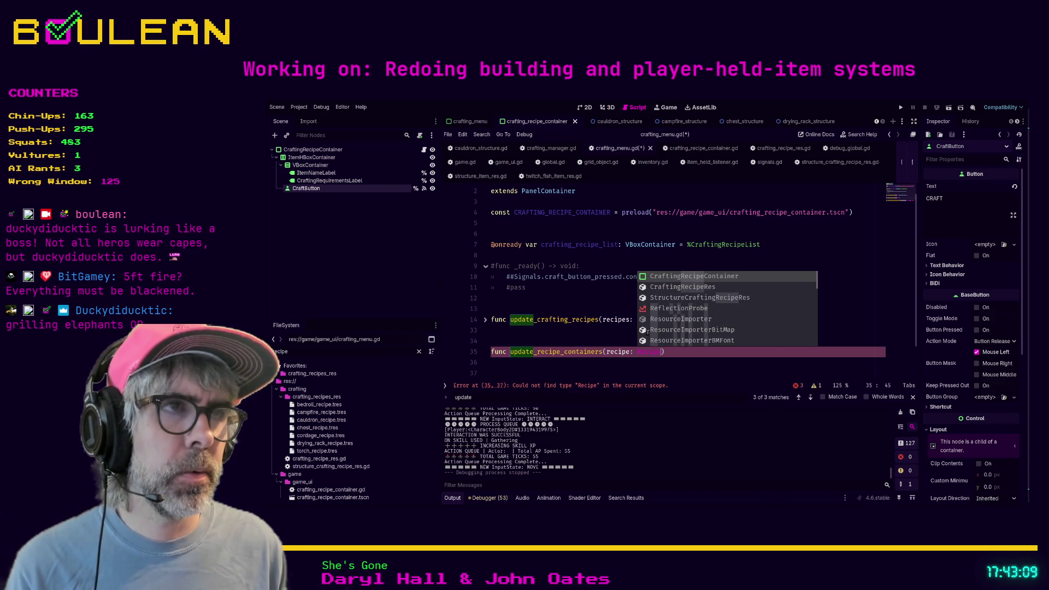
pyautogui.press('Down')
pyautogui.press('Return')
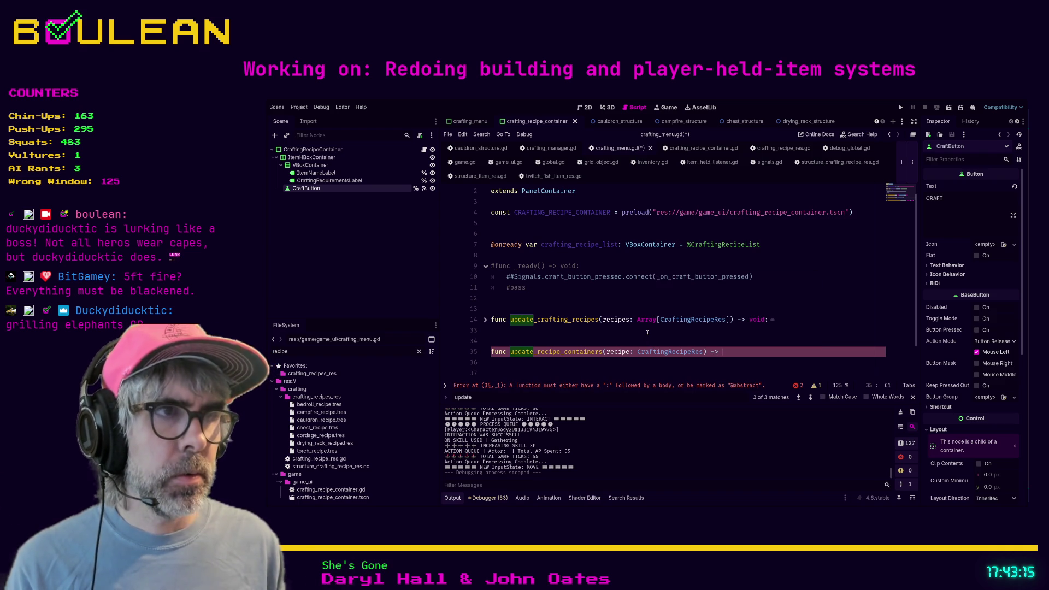
pyautogui.write('void:')
pyautogui.press('Return')
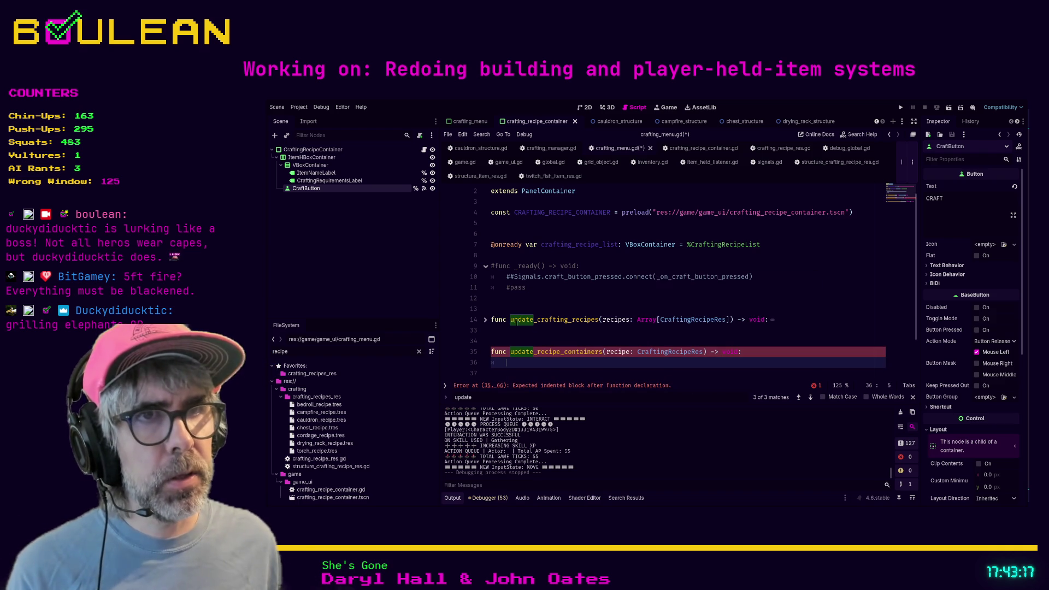
pyautogui.click(485, 319)
# Switch to the crafting_menu scene to inspect it.
pyautogui.scroll(-1, 586, 276)
pyautogui.scroll(1, 586, 275)
pyautogui.scroll(-1, 589, 278)
pyautogui.scroll(1, 594, 278)
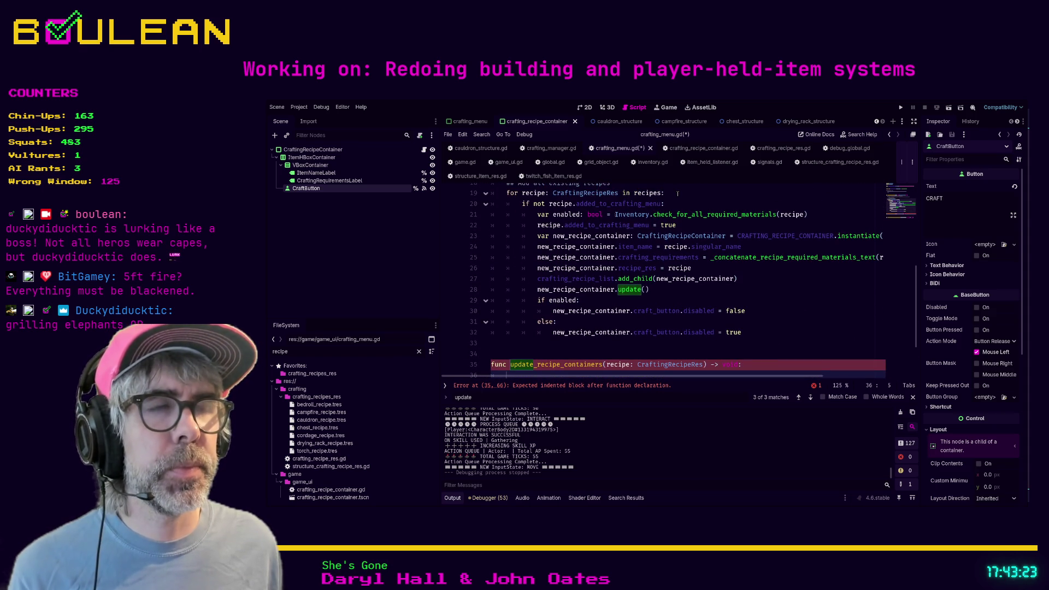
pyautogui.scroll(1, 671, 225)
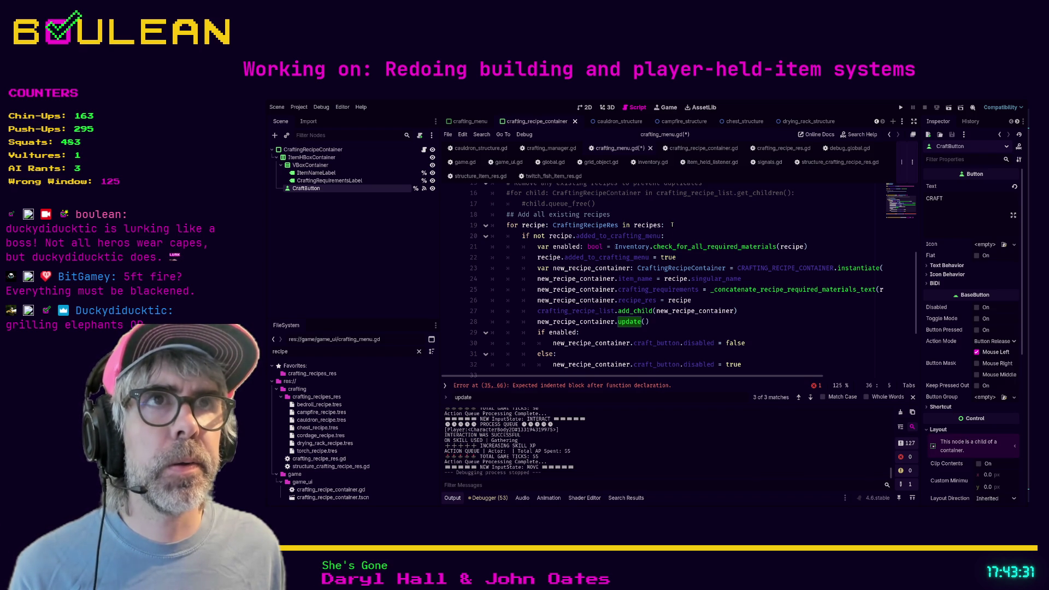
pyautogui.click(470, 122)
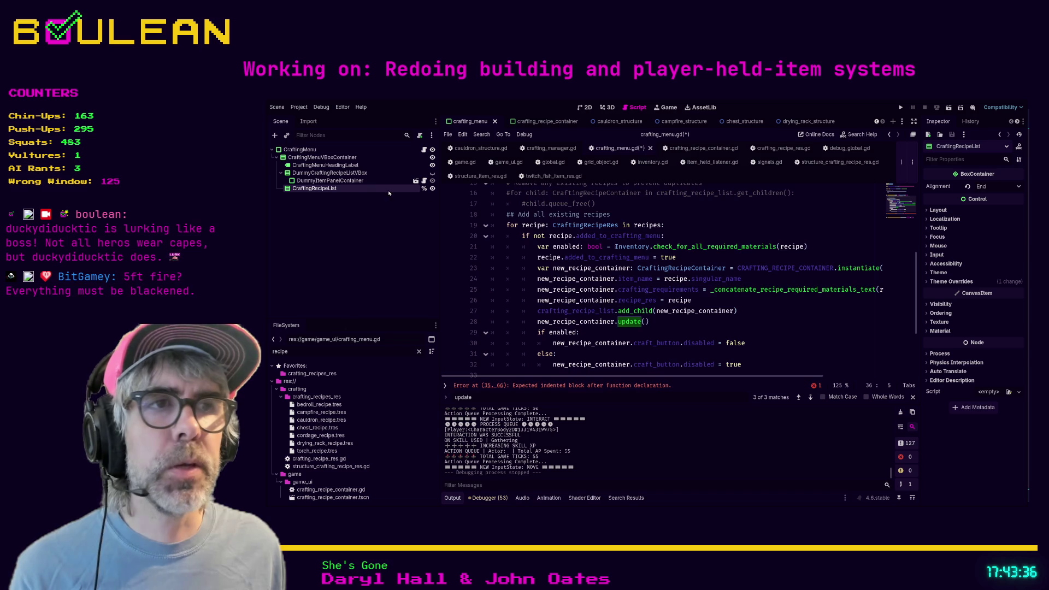
pyautogui.scroll(-3, 573, 228)
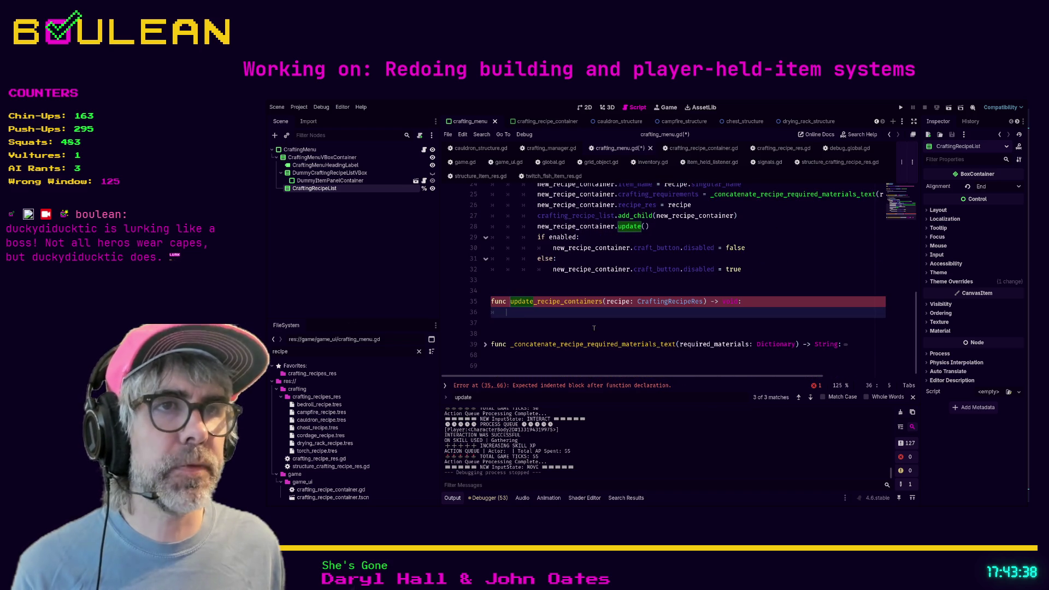
pyautogui.scroll(1, 593, 328)
# Write 'for recipe_container in crafting_recipe_list.get_children():' with 'pass' as the loop body.
pyautogui.write('for ')
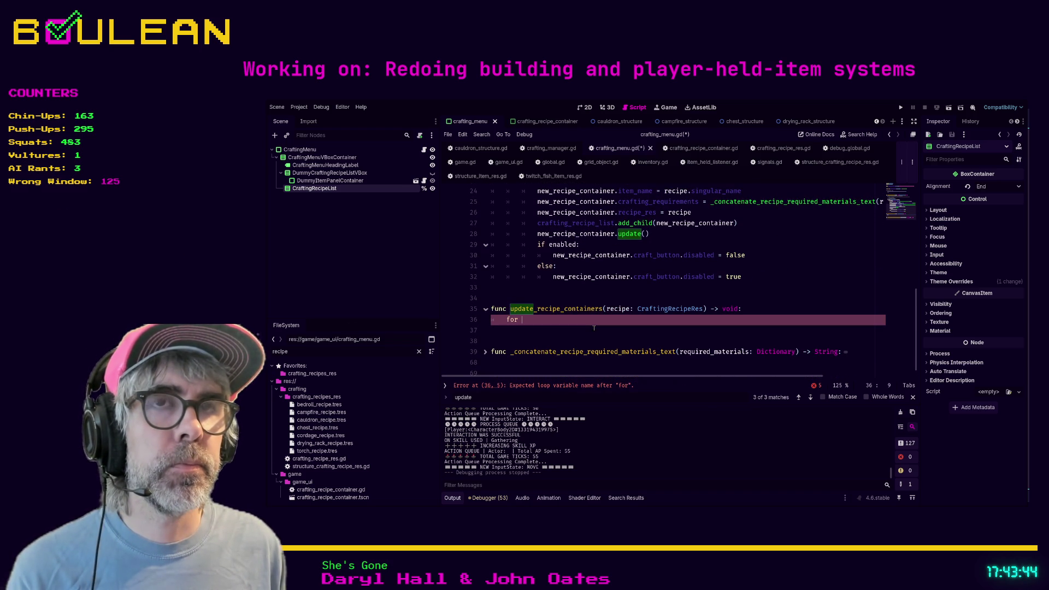
pyautogui.write('recip')
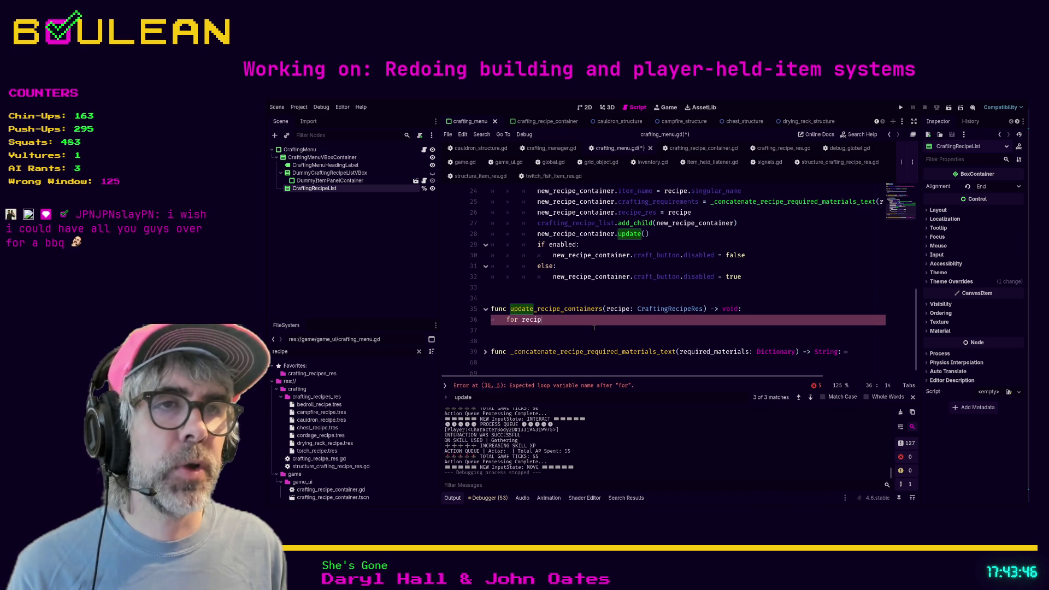
pyautogui.write('e_conta')
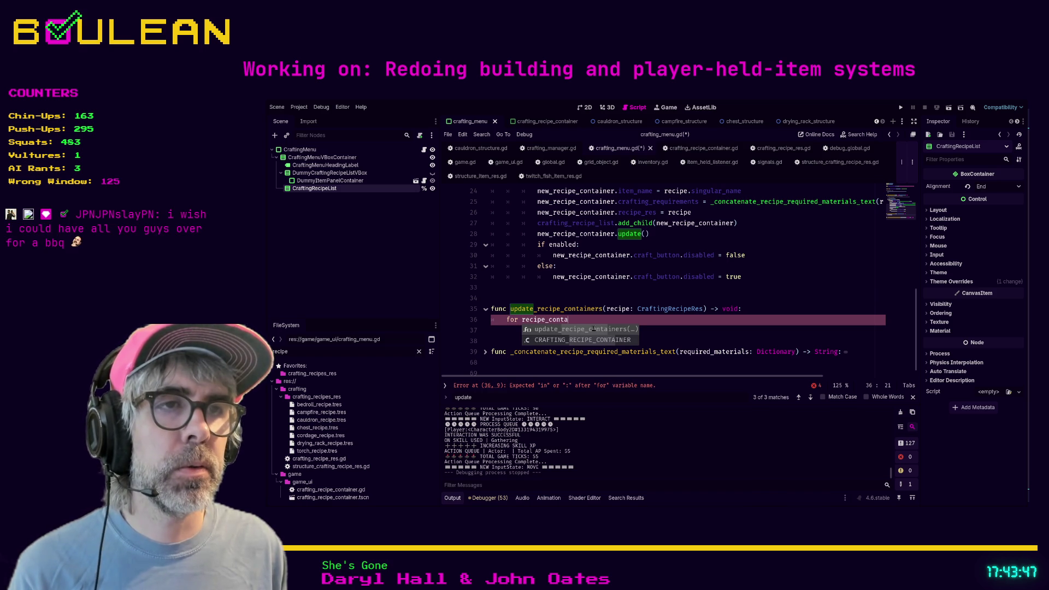
pyautogui.write('iner in ')
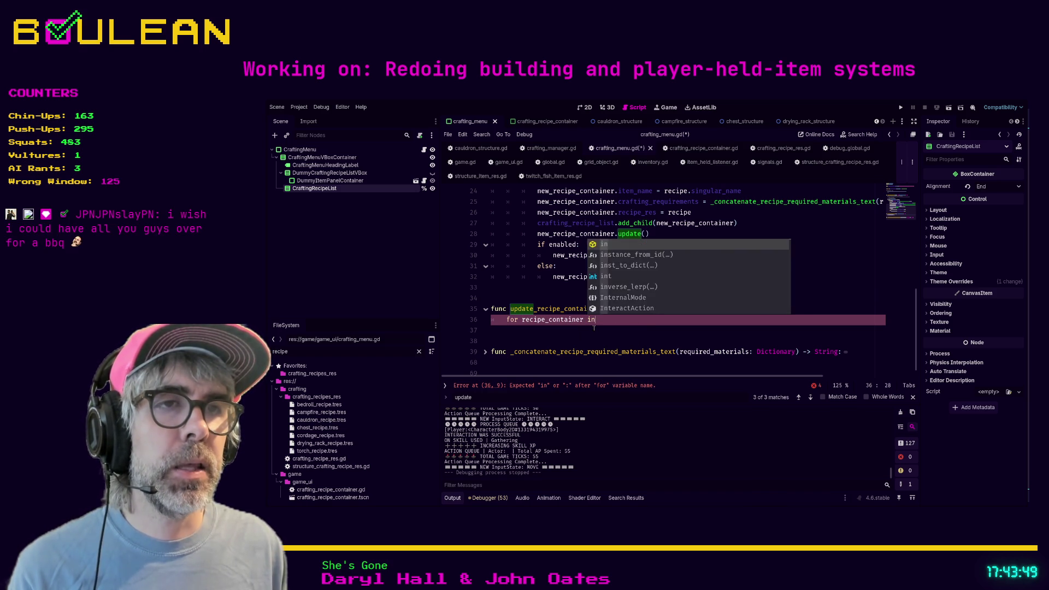
pyautogui.write('craft')
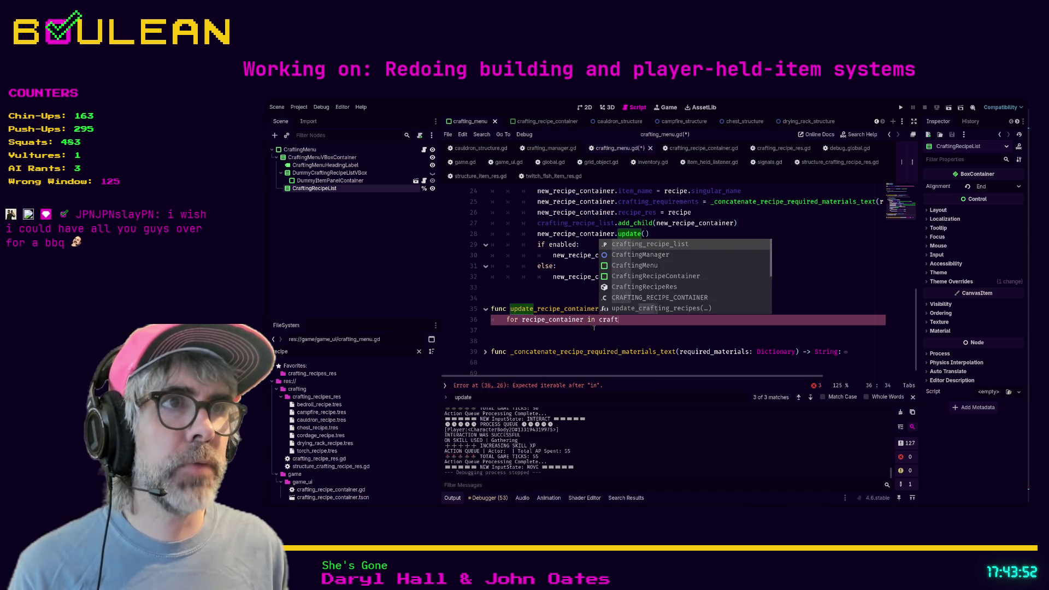
pyautogui.press('Return')
pyautogui.write('get_chil')
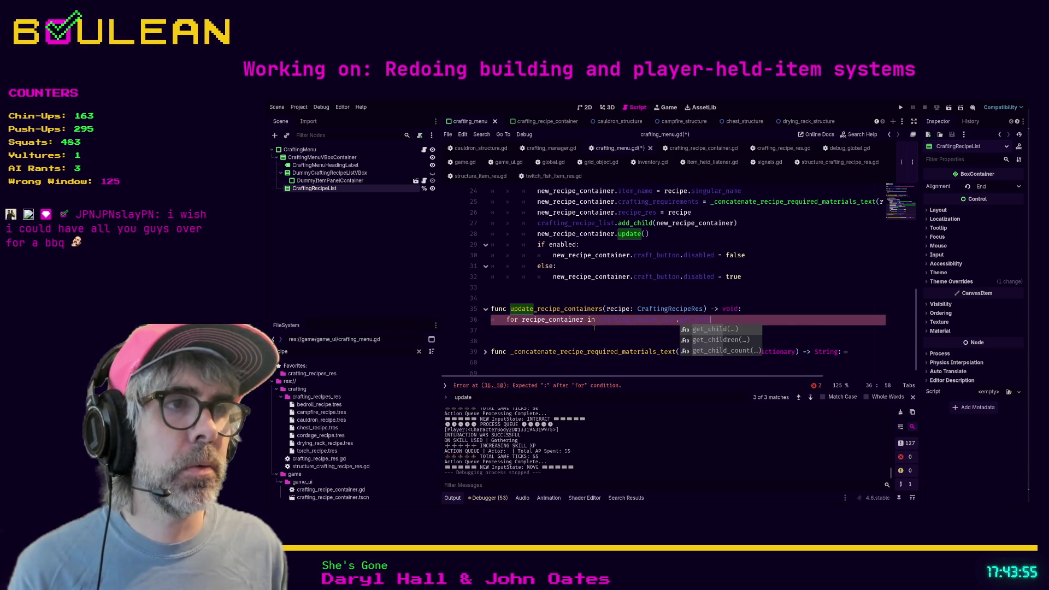
pyautogui.press('Down')
pyautogui.press('Return')
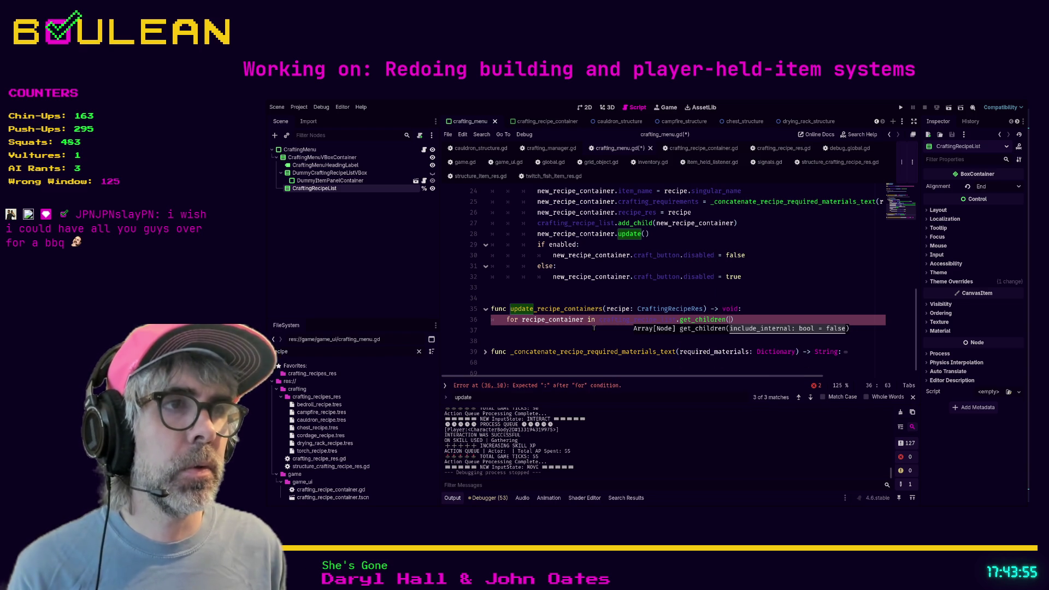
pyautogui.write(':')
pyautogui.press('Return')
pyautogui.write('pass')
pyautogui.scroll(-1, 594, 327)
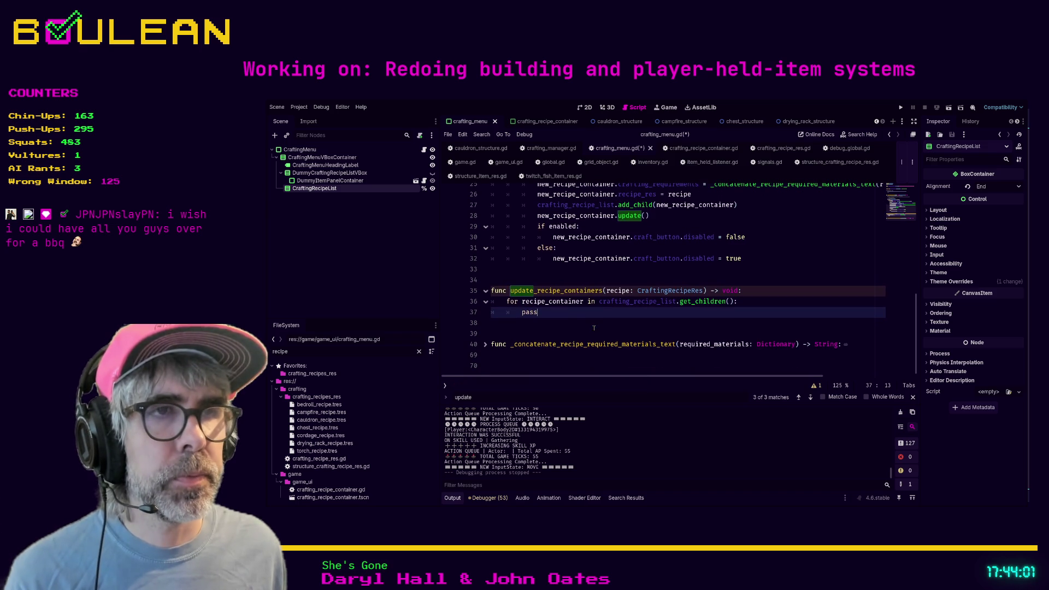
pyautogui.scroll(1, 612, 334)
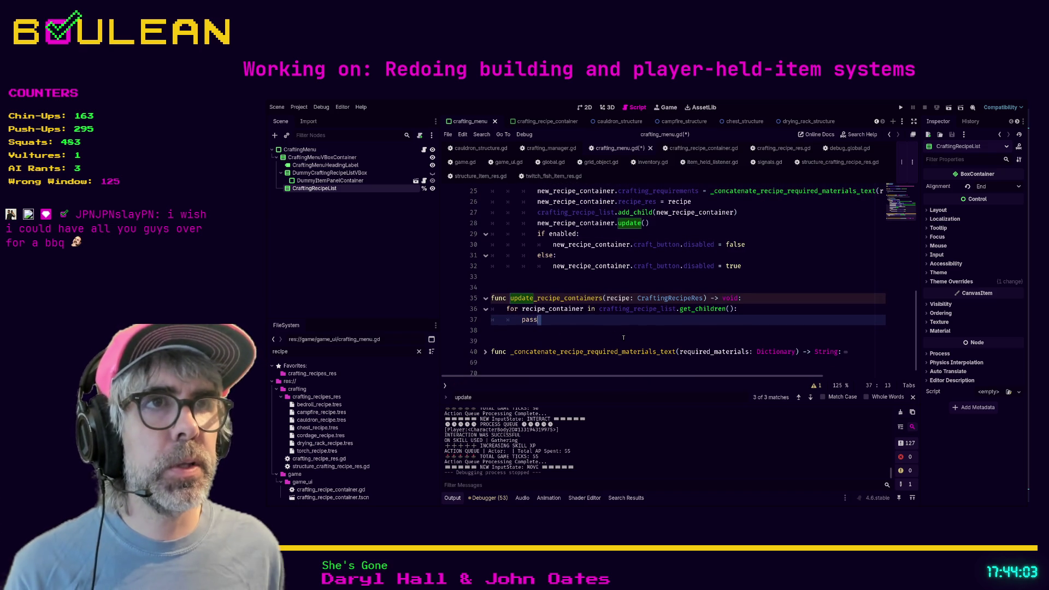
pyautogui.press('Down')
pyautogui.press('Up')
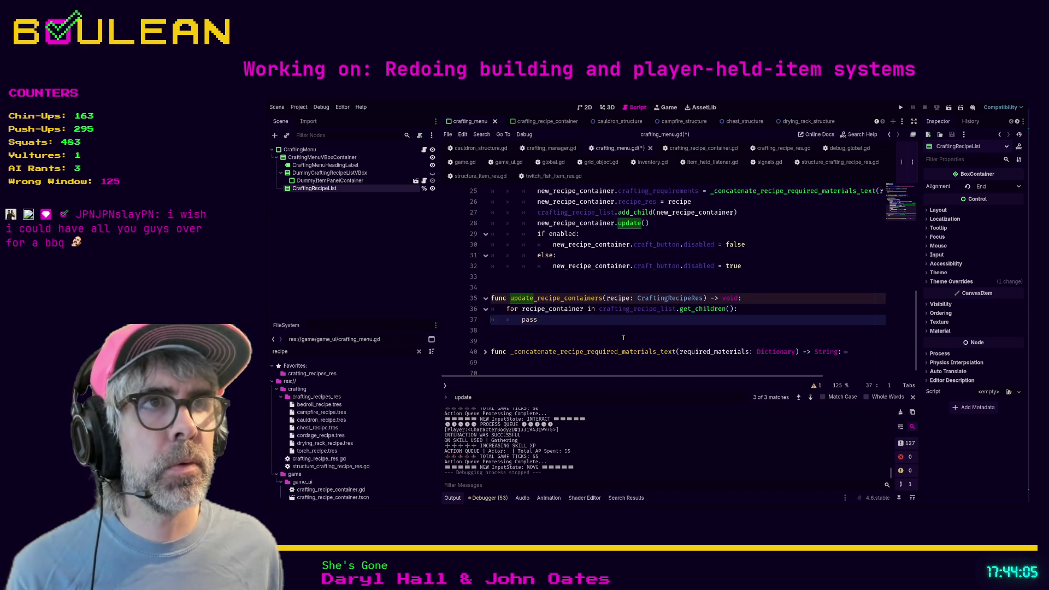
pyautogui.scroll(3, 624, 338)
# Move the 'var enabled' materials-check line into the loop in place of pass, fixing its indentation.
pyautogui.click(719, 244)
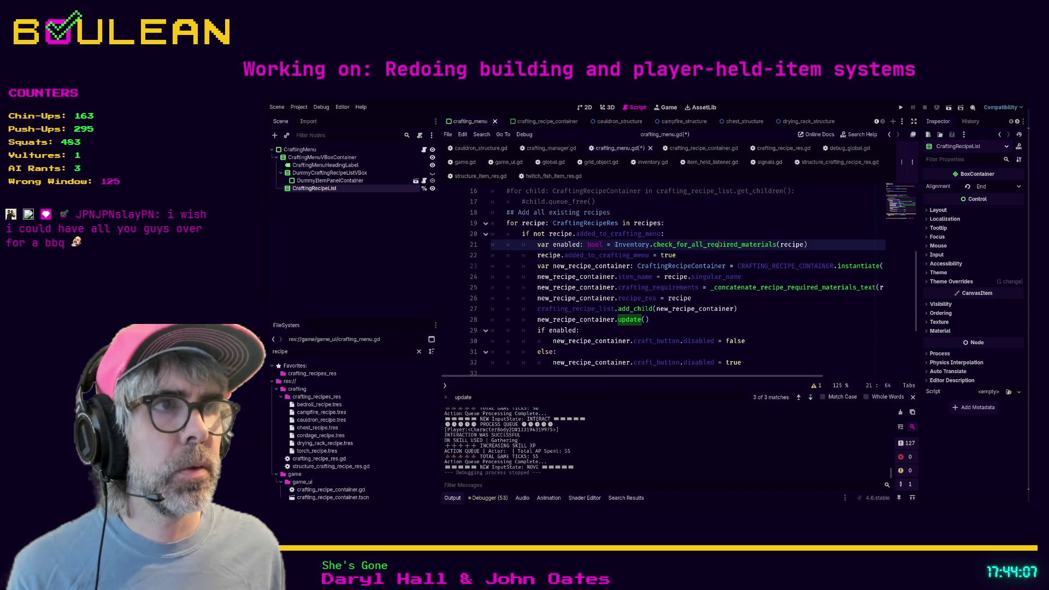
pyautogui.hotkey('shift', 'Home')
pyautogui.hotkey('shift', 'Home')
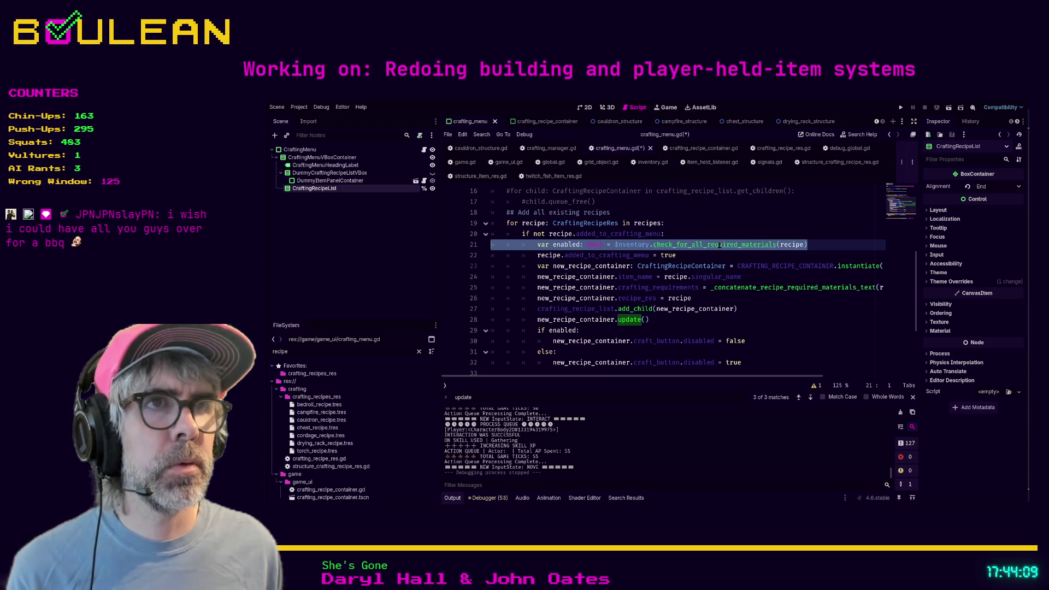
pyautogui.hotkey('ctrl', 'x')
pyautogui.press('BackSpace')
pyautogui.scroll(-3, 669, 250)
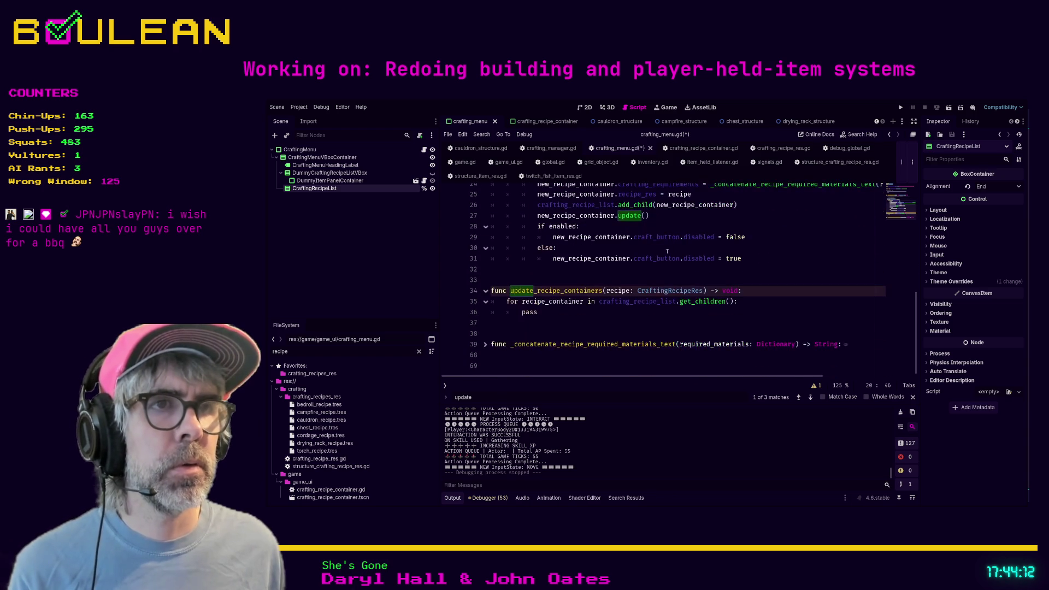
pyautogui.click(563, 325)
pyautogui.press('BackSpace')
pyautogui.press('BackSpace')
pyautogui.press('BackSpace')
pyautogui.press('BackSpace')
pyautogui.hotkey('ctrl', 'v')
pyautogui.click(568, 319)
pyautogui.press('BackSpace')
pyautogui.press('BackSpace')
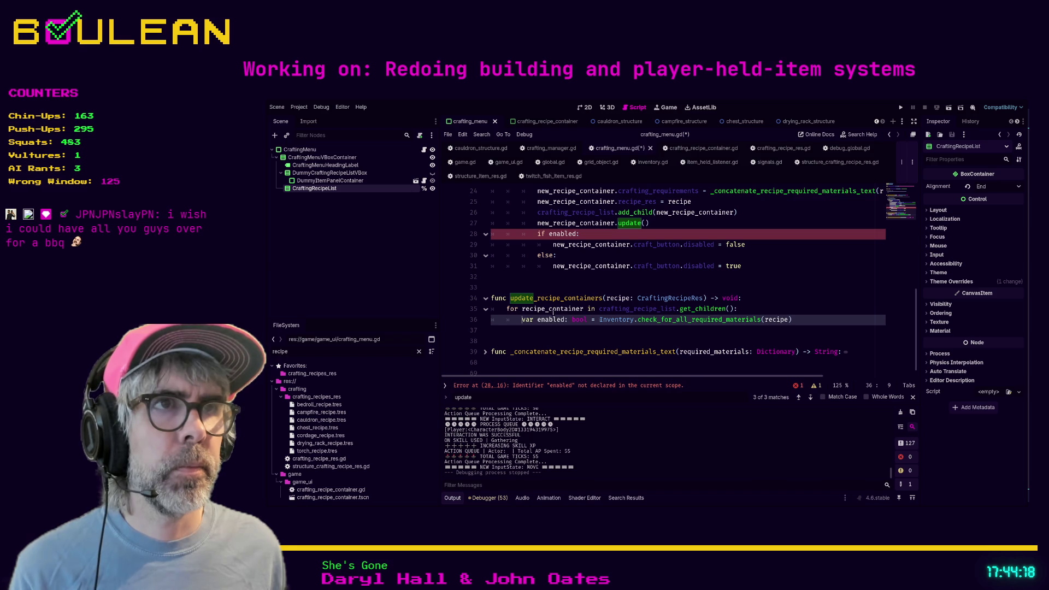
# Review the if enabled/else block in update_crafting_recipes against the new loop lines.
pyautogui.click(754, 265)
pyautogui.moveTo(754, 265)
pyautogui.mouseDown()
pyautogui.moveTo(617, 266)
pyautogui.moveTo(484, 236)
pyautogui.mouseUp()
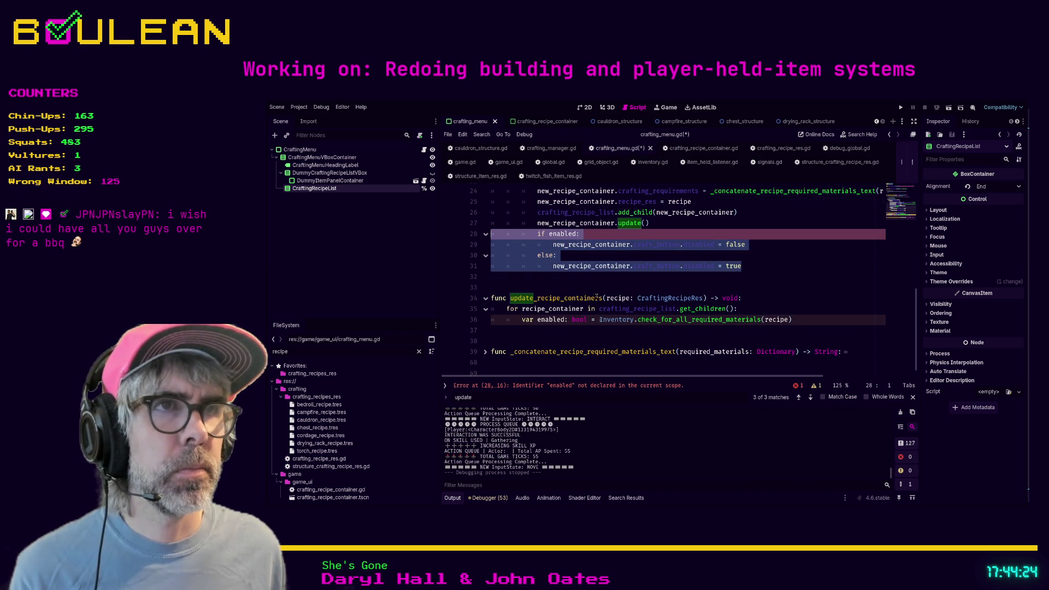
pyautogui.scroll(2, 594, 296)
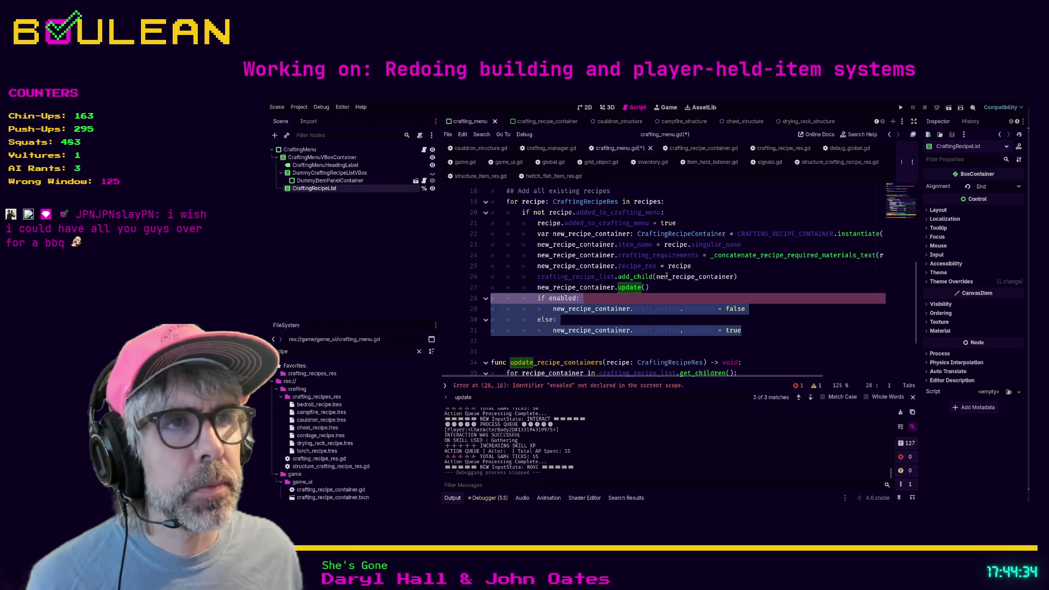
pyautogui.scroll(2, 683, 276)
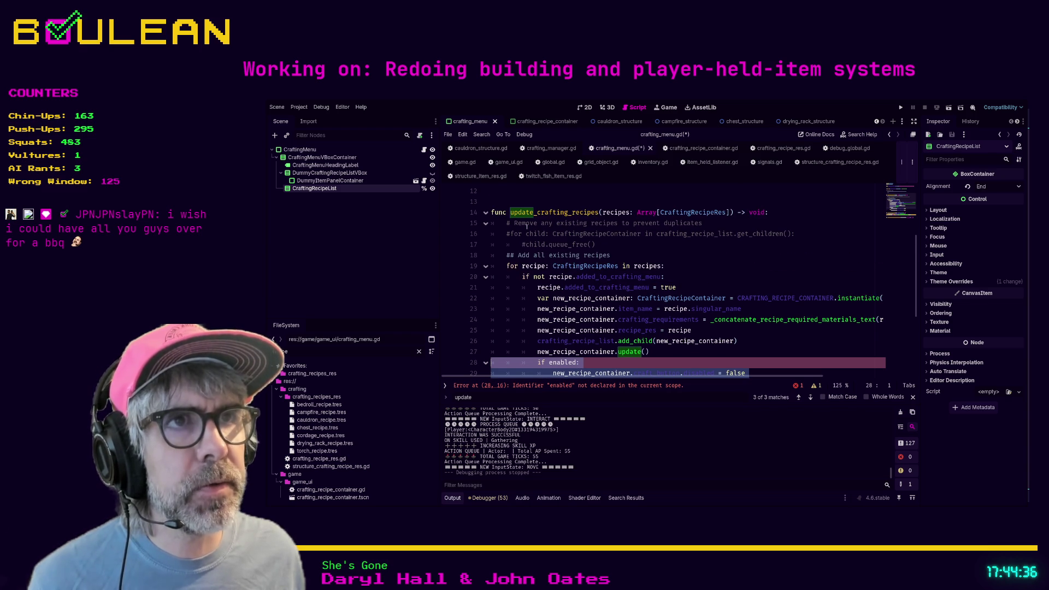
pyautogui.scroll(-1, 603, 222)
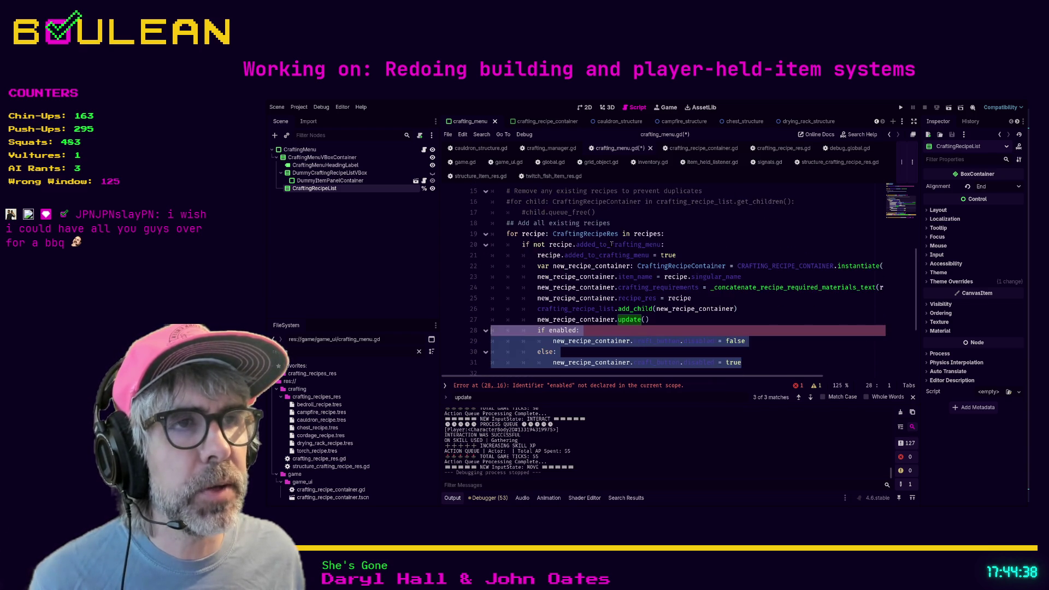
pyautogui.scroll(-1, 596, 266)
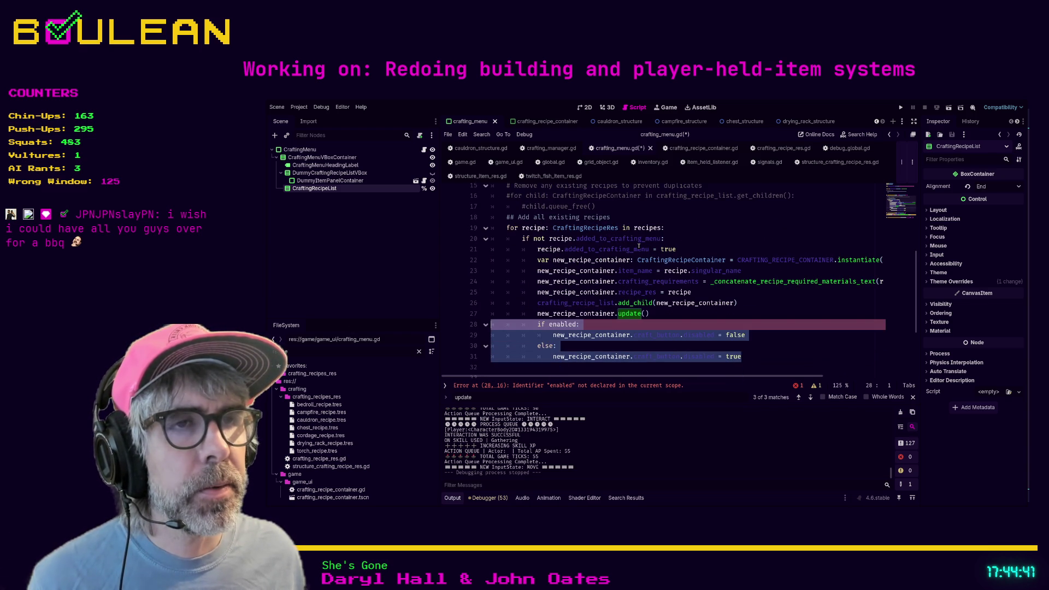
pyautogui.scroll(1, 617, 215)
pyautogui.click(617, 215)
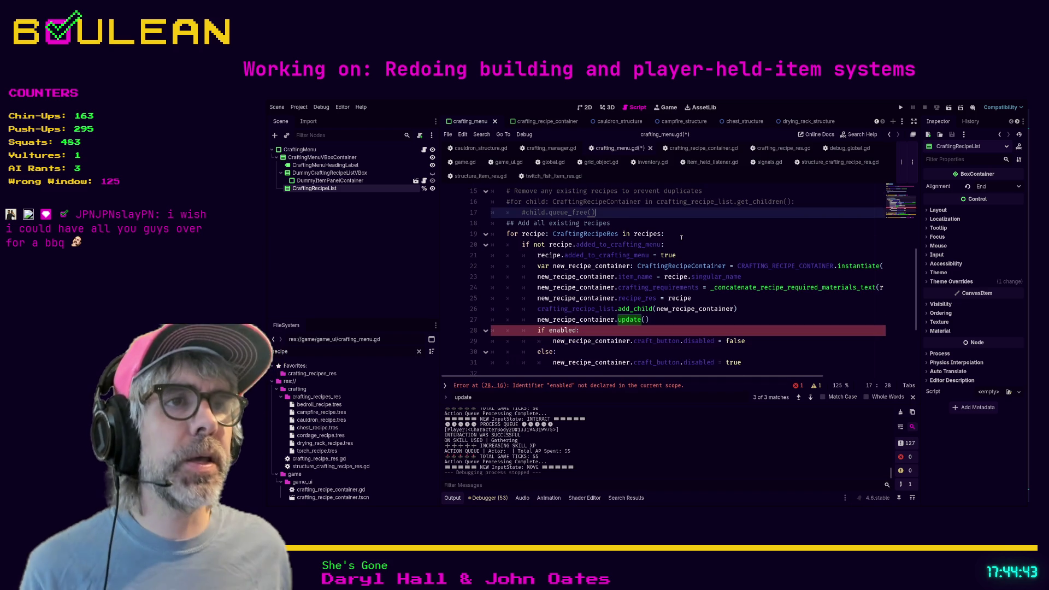
pyautogui.scroll(-3, 681, 236)
pyautogui.scroll(1, 774, 313)
pyautogui.moveTo(804, 349); pyautogui.dragTo(485, 339)
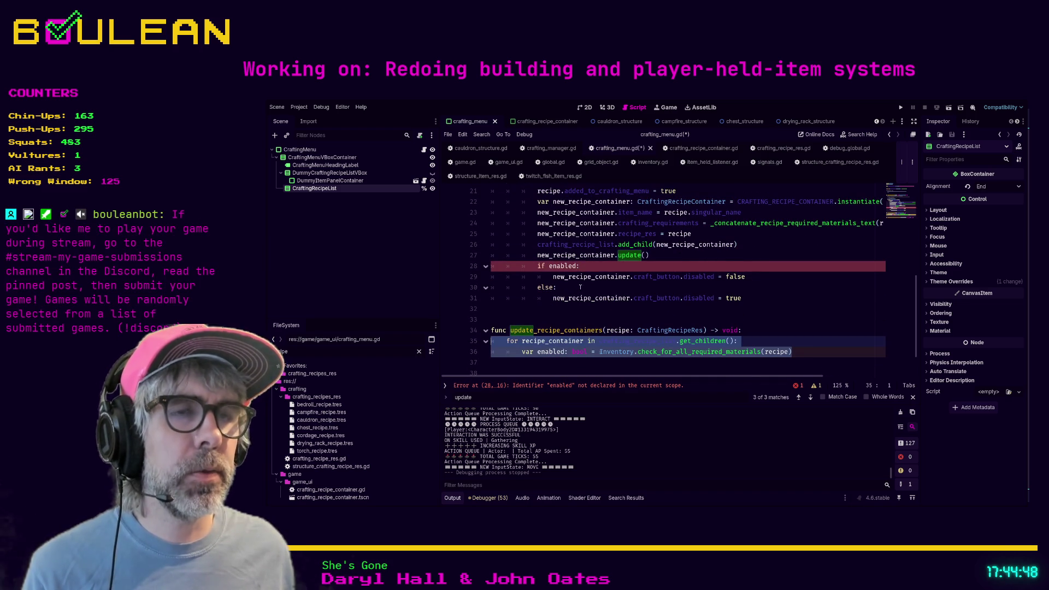
pyautogui.click(580, 309)
pyautogui.scroll(2, 683, 294)
pyautogui.scroll(-2, 708, 292)
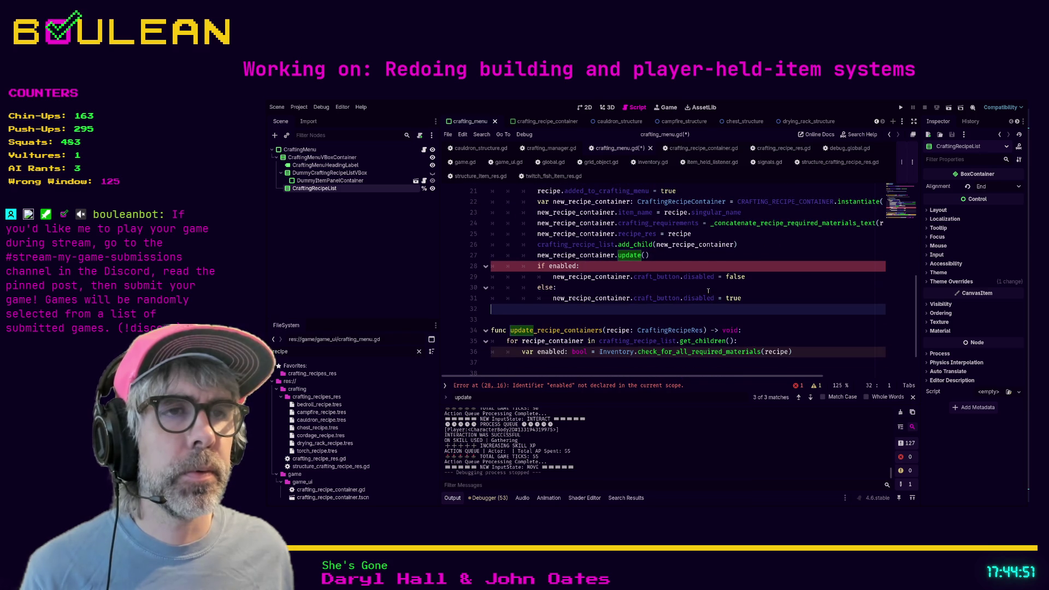
# Move the if enabled/else block into the loop and outdent it one level.
pyautogui.click(506, 361)
pyautogui.moveTo(746, 293)
pyautogui.mouseDown()
pyautogui.moveTo(656, 295)
pyautogui.moveTo(491, 265)
pyautogui.mouseUp()
pyautogui.press('BackSpace')
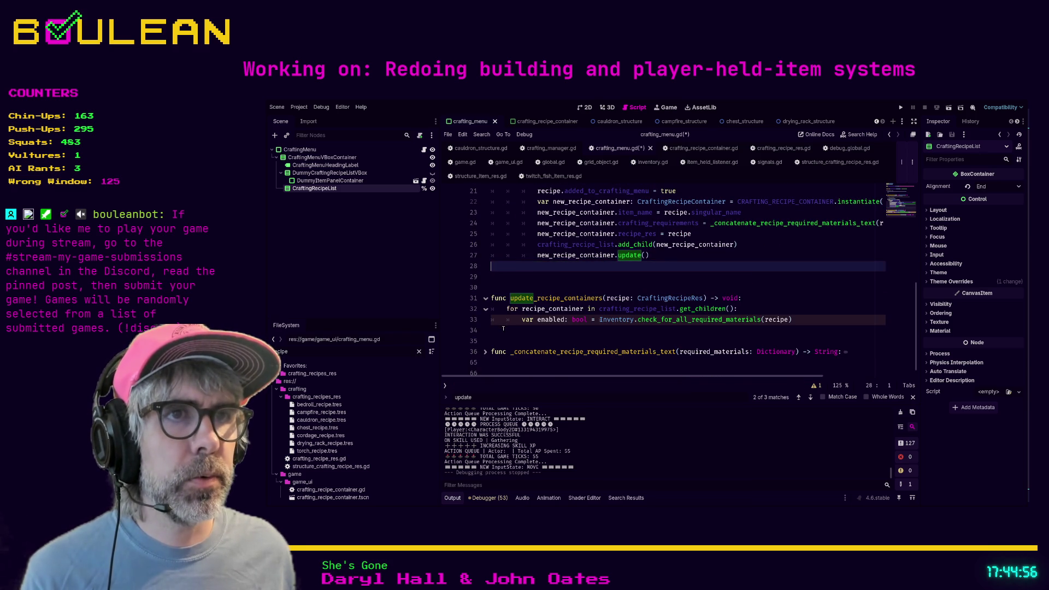
pyautogui.click(497, 331)
pyautogui.hotkey('ctrl', 'v')
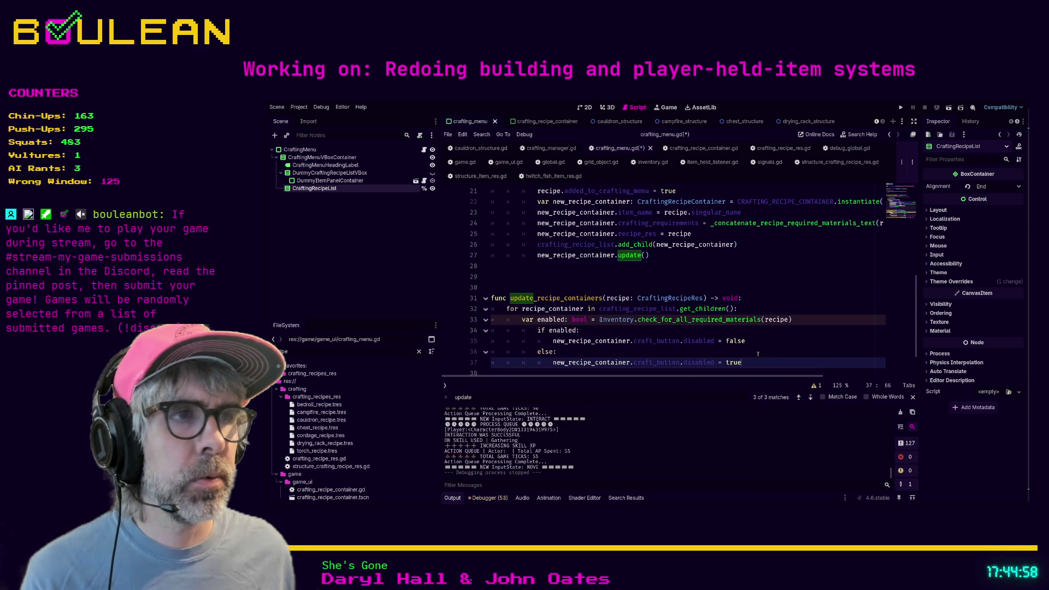
pyautogui.moveTo(761, 365); pyautogui.dragTo(491, 330)
pyautogui.hotkey('shift', 'Tab')
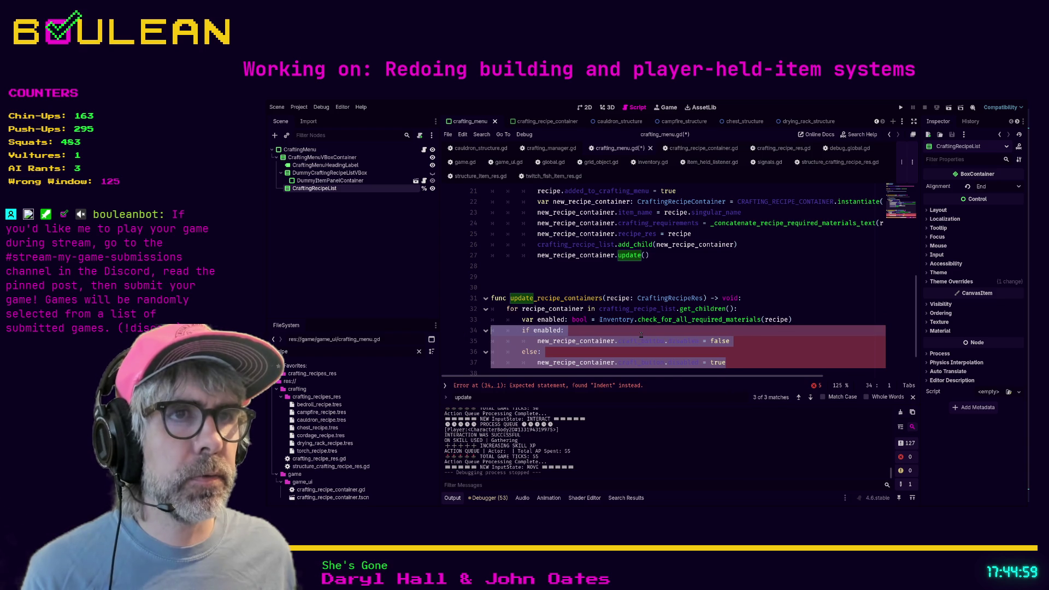
pyautogui.click(591, 273)
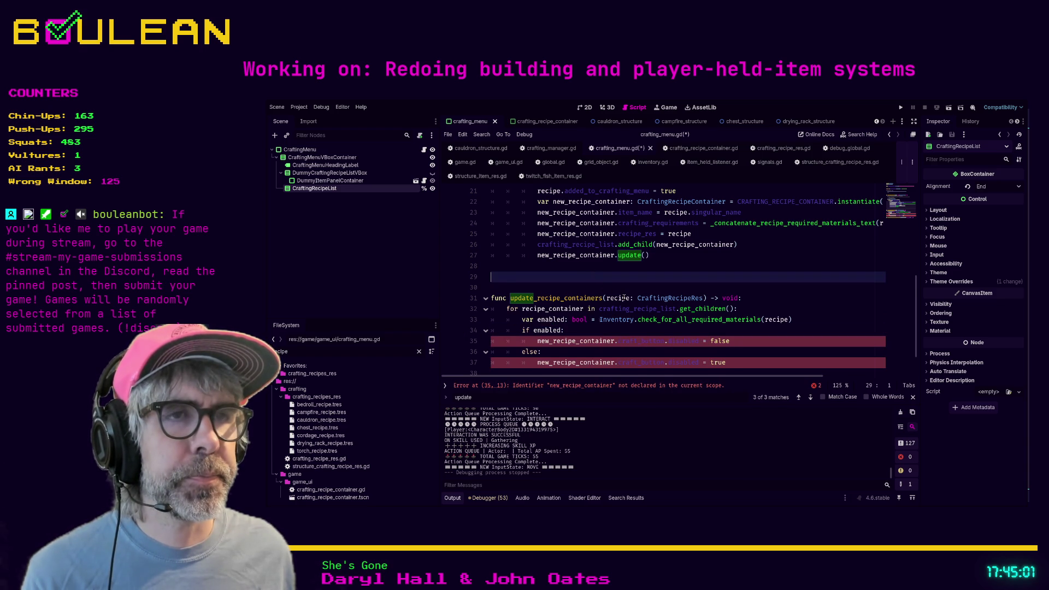
# Rename new_recipe_container to recipe_container on lines 35 and 37, and save.
pyautogui.scroll(-2, 624, 298)
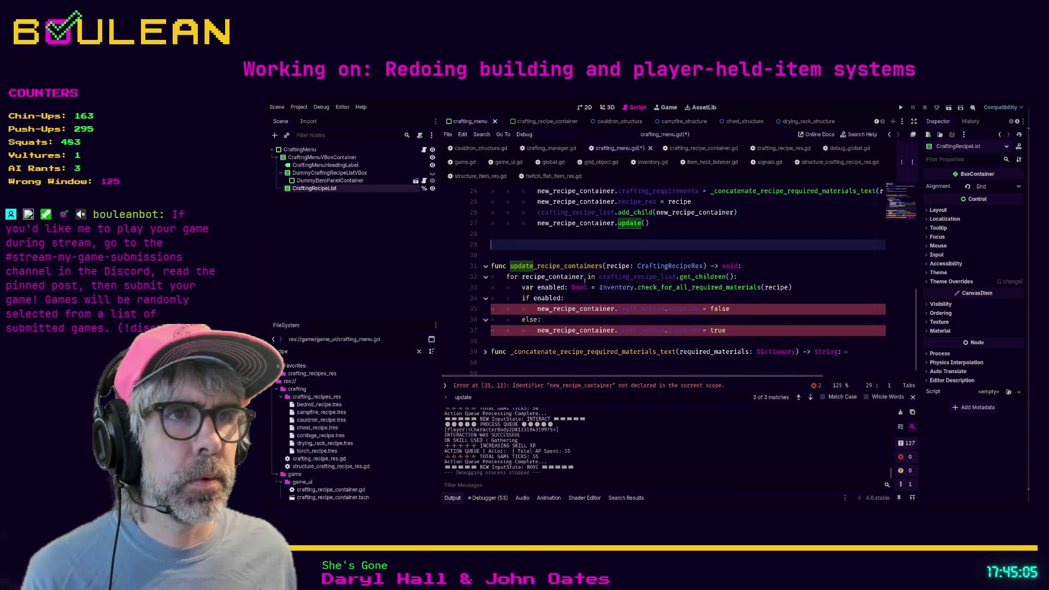
pyautogui.doubleClick(581, 309)
pyautogui.write('recipe')
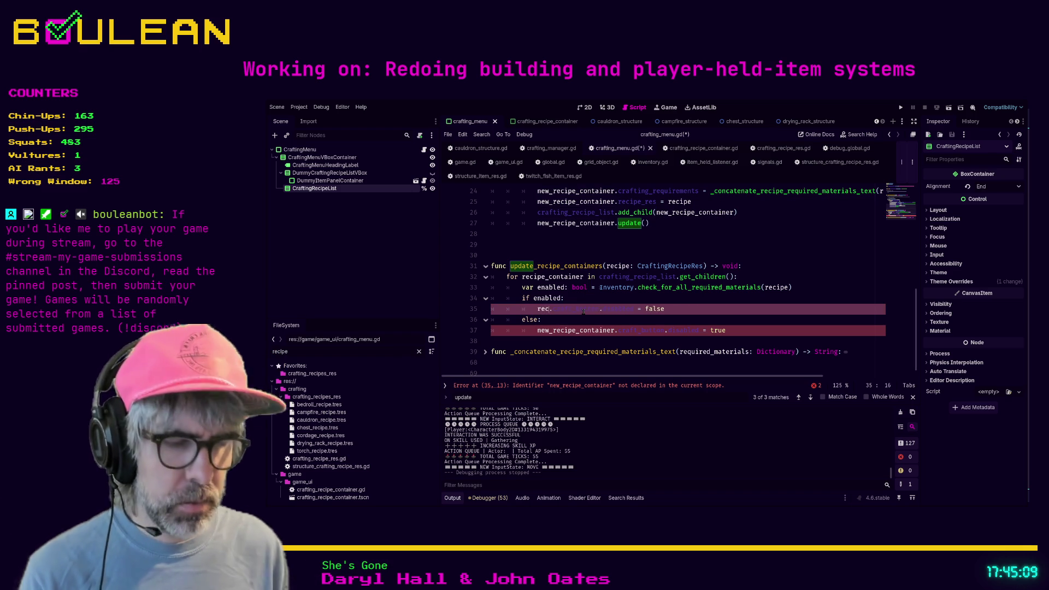
pyautogui.write('_container')
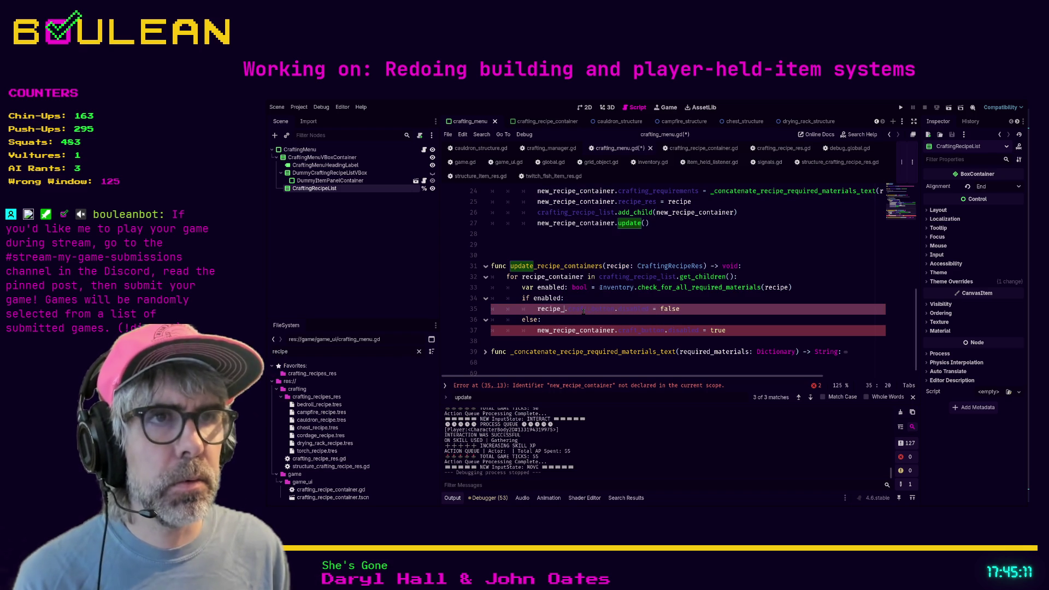
pyautogui.doubleClick(583, 309)
pyautogui.hotkey('ctrl', 'c')
pyautogui.doubleClick(564, 330)
pyautogui.hotkey('ctrl', 'v')
pyautogui.hotkey('ctrl', 's')
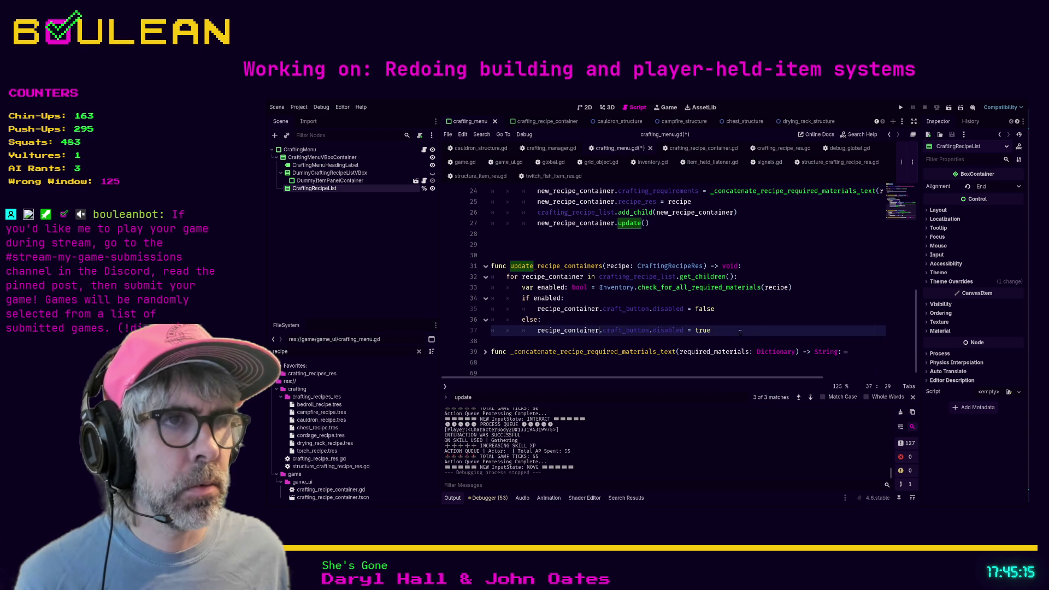
# Tidy the blank lines after the loop.
pyautogui.click(741, 328)
pyautogui.scroll(1, 742, 328)
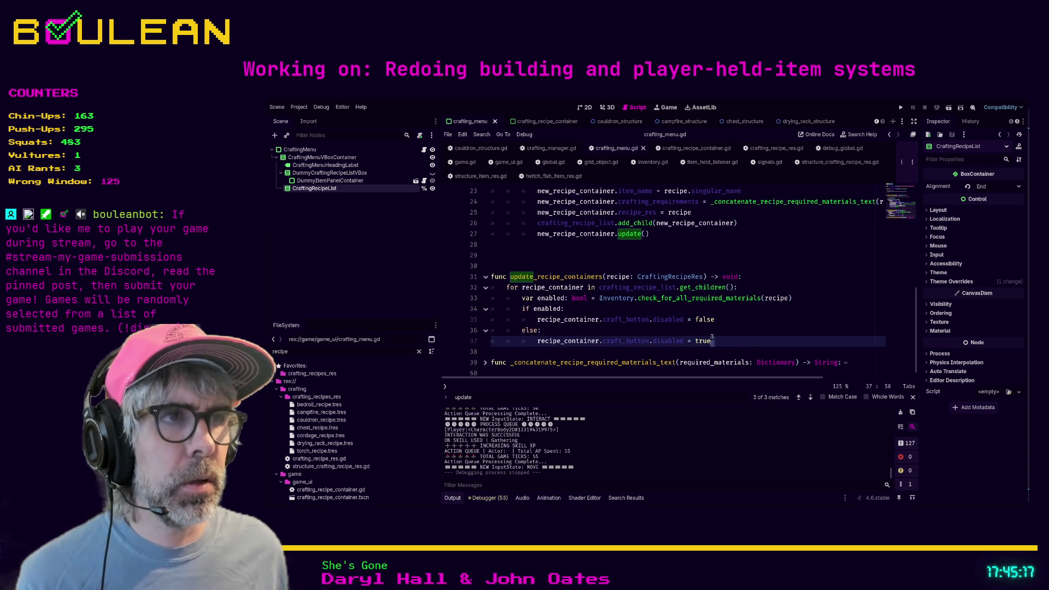
pyautogui.press('Down')
pyautogui.press('Return')
pyautogui.press('Return')
pyautogui.press('BackSpace')
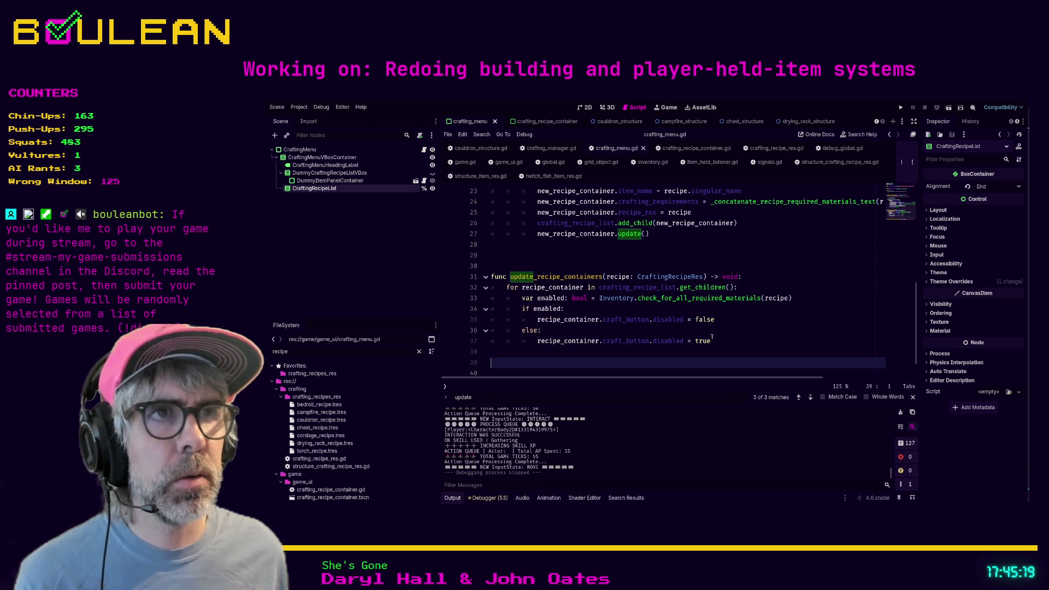
pyautogui.scroll(4, 644, 295)
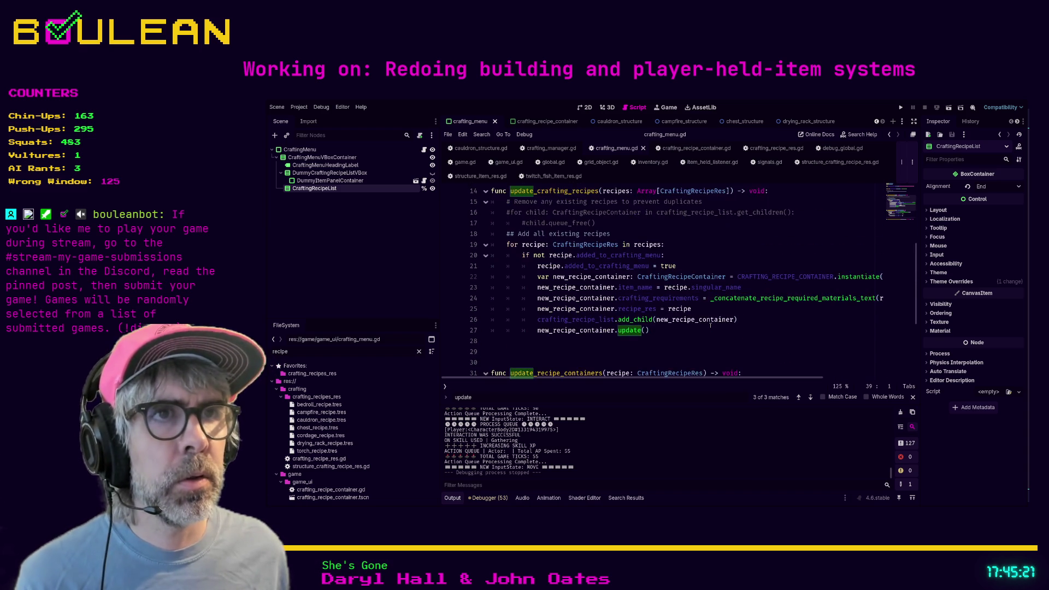
# Search all files for uses of update_crafting_recipes.
pyautogui.doubleClick(569, 224)
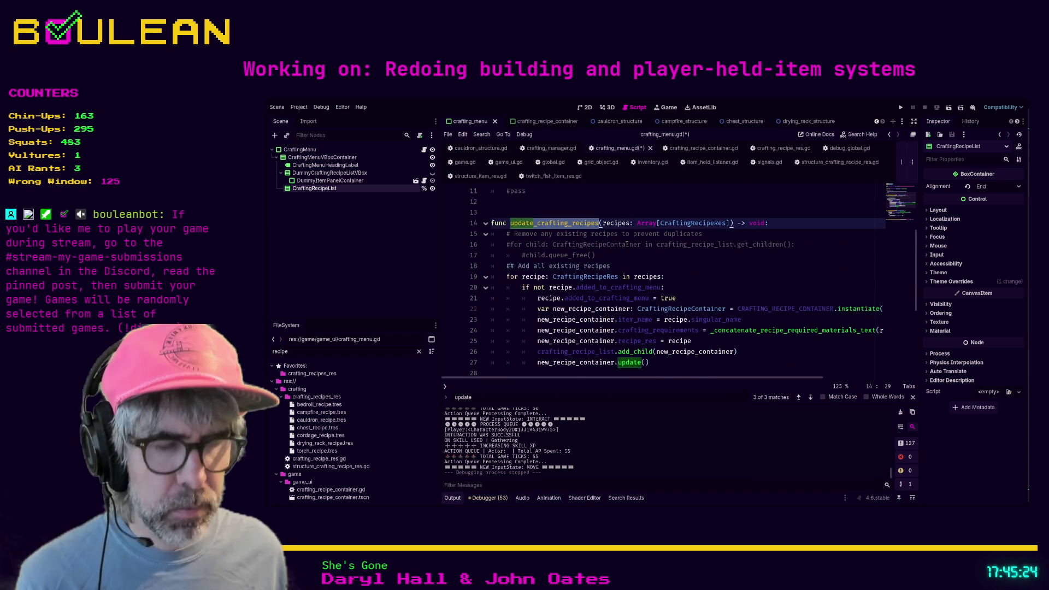
pyautogui.hotkey('ctrl', 'shift', 'f')
pyautogui.press('Return')
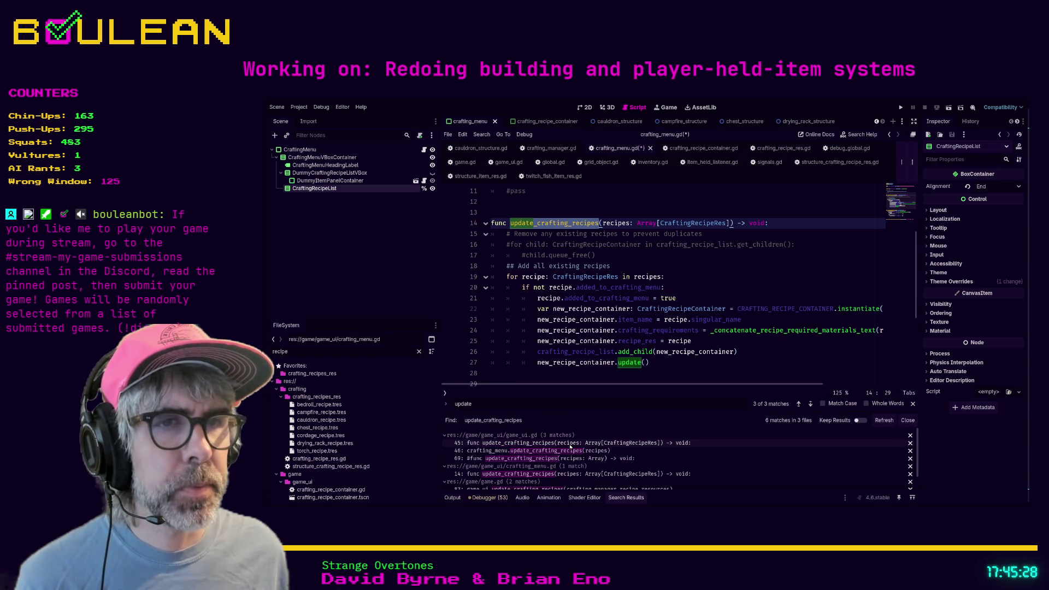
pyautogui.scroll(-1, 568, 459)
pyautogui.scroll(-1, 569, 459)
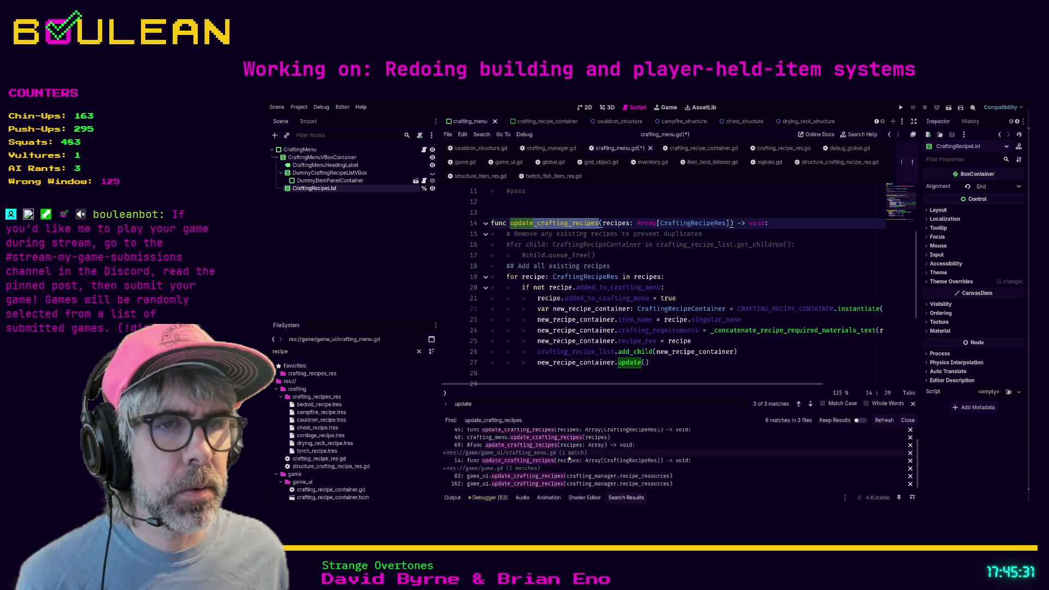
# Open game.gd's update_crafting_recipes calls at lines 83 and 162, adding a blank line at 163.
pyautogui.click(547, 477)
pyautogui.scroll(6, 662, 296)
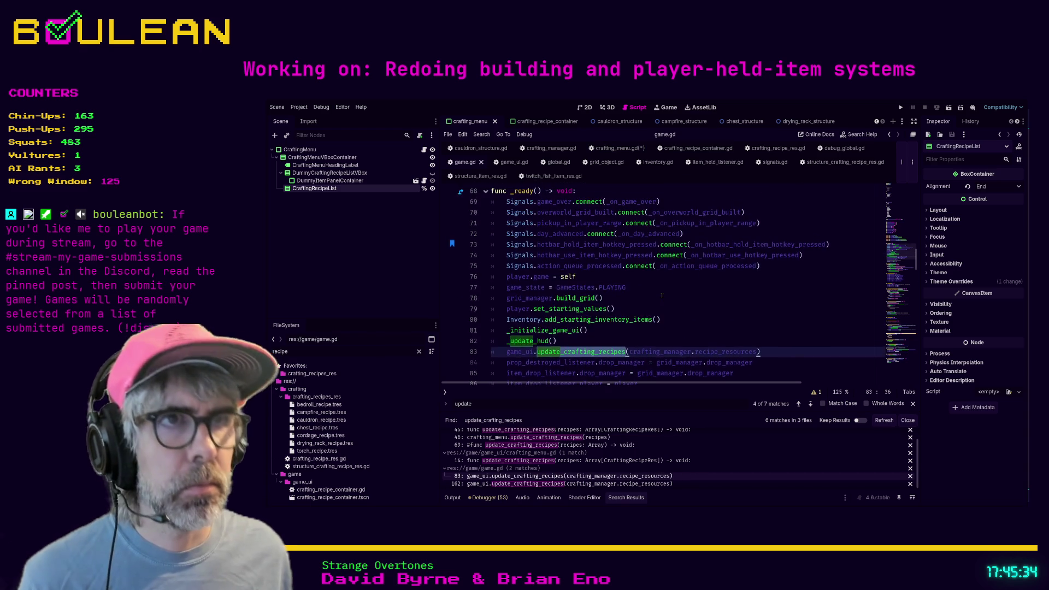
pyautogui.scroll(-2, 661, 296)
pyautogui.scroll(-2, 660, 295)
pyautogui.click(543, 484)
pyautogui.scroll(-3, 689, 311)
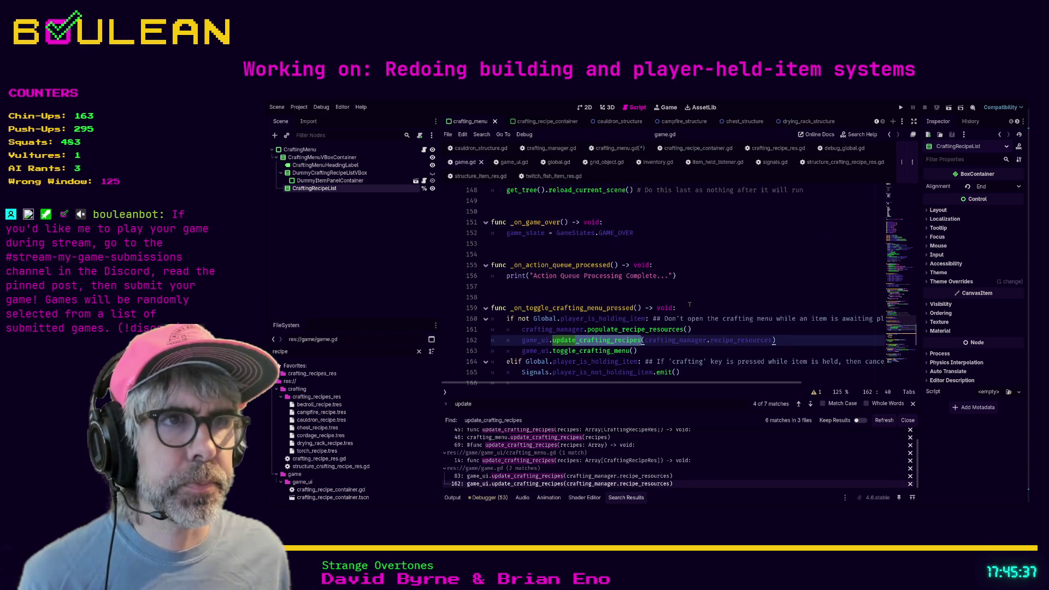
pyautogui.click(523, 287)
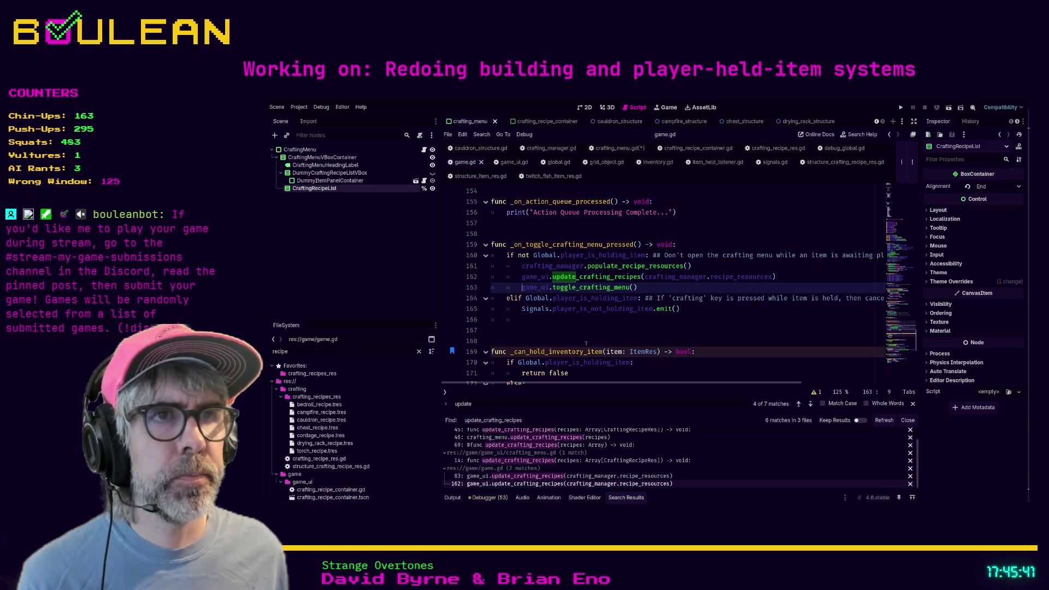
pyautogui.press('Return')
pyautogui.press('Up')
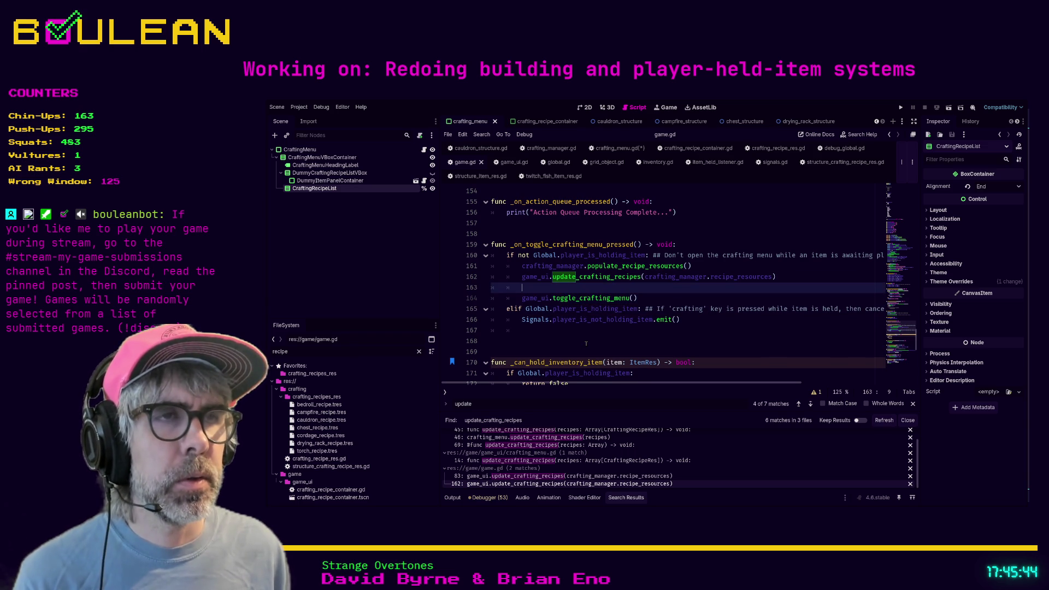
# Start an unfinished game_ui_update_ statement on game.gd line 163, then move to crafting_manager.gd.
pyautogui.write('game_')
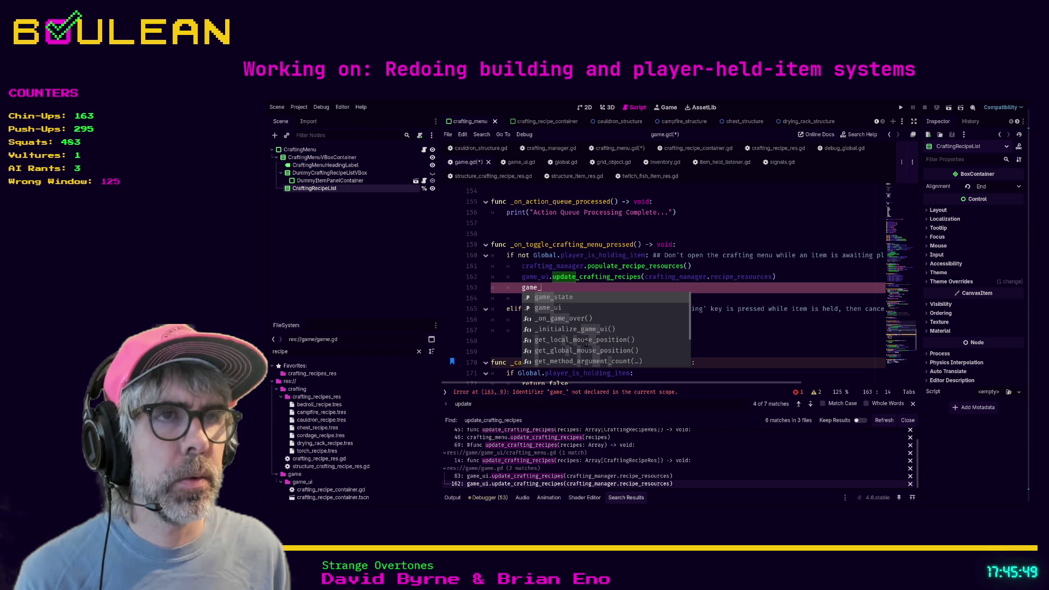
pyautogui.write('ui_')
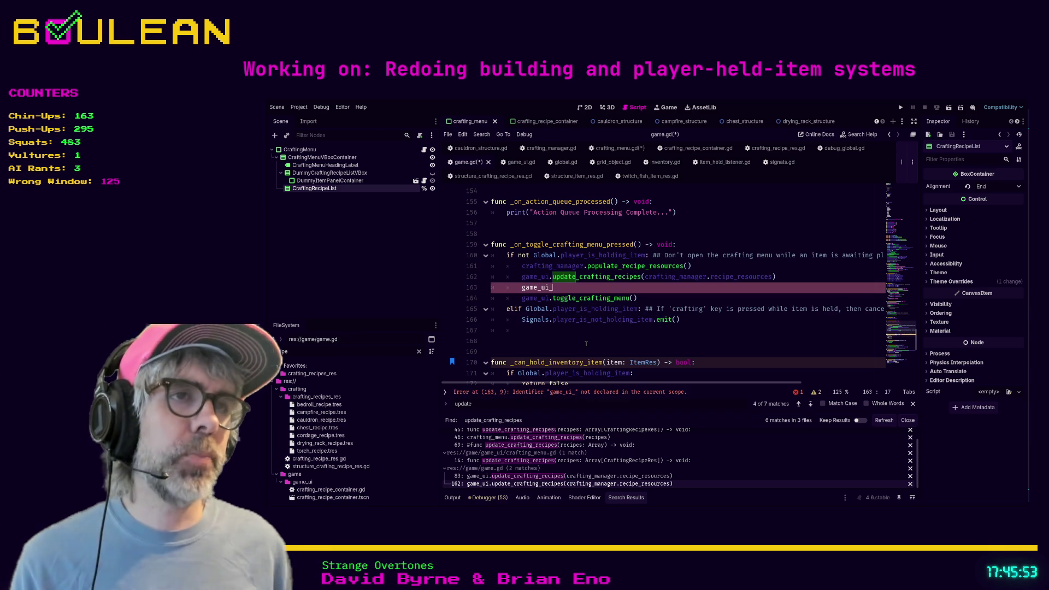
pyautogui.write('update_')
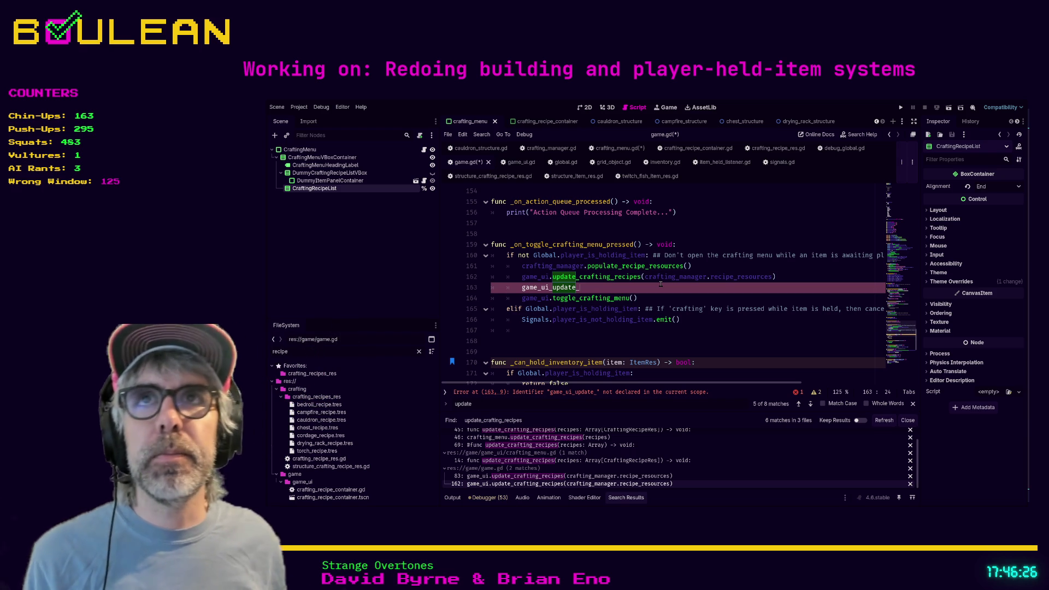
pyautogui.click(645, 276)
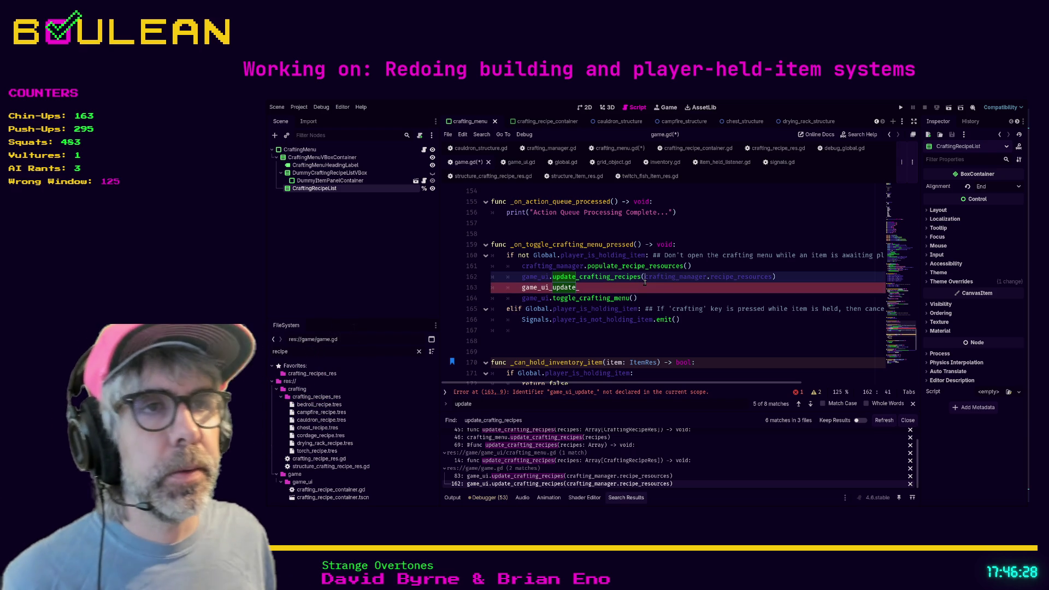
pyautogui.click(552, 287)
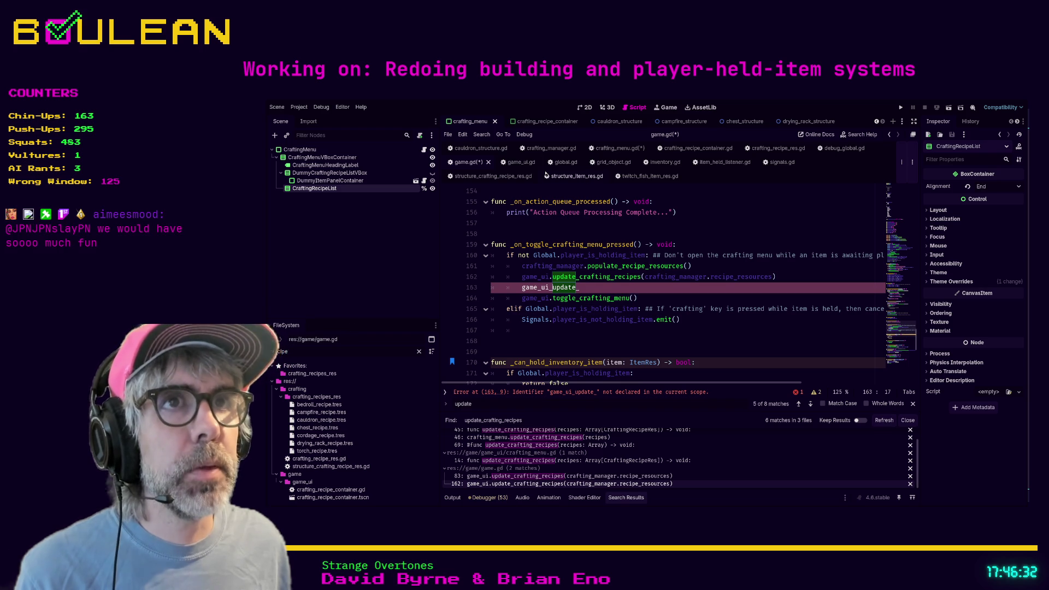
pyautogui.click(549, 148)
pyautogui.scroll(-4, 594, 191)
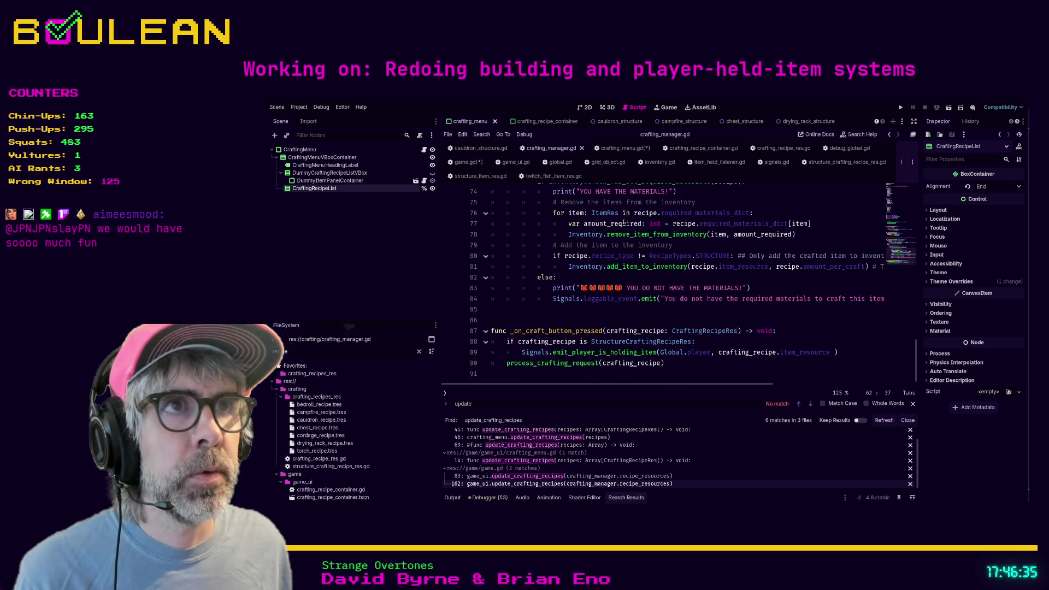
# Review the update_recipe_containers function in crafting_menu.gd.
pyautogui.click(619, 148)
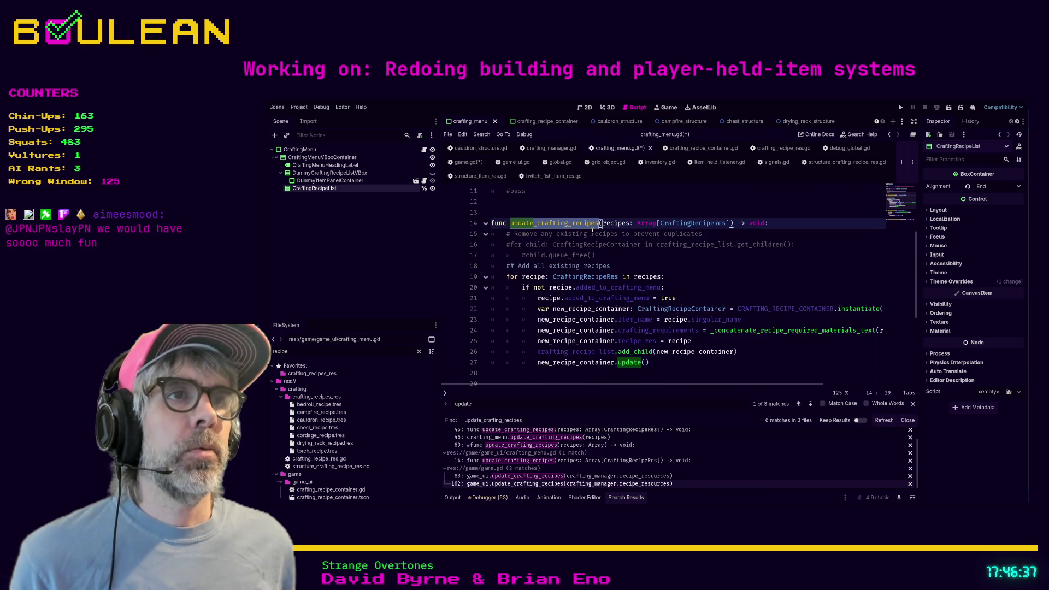
pyautogui.scroll(-3, 629, 250)
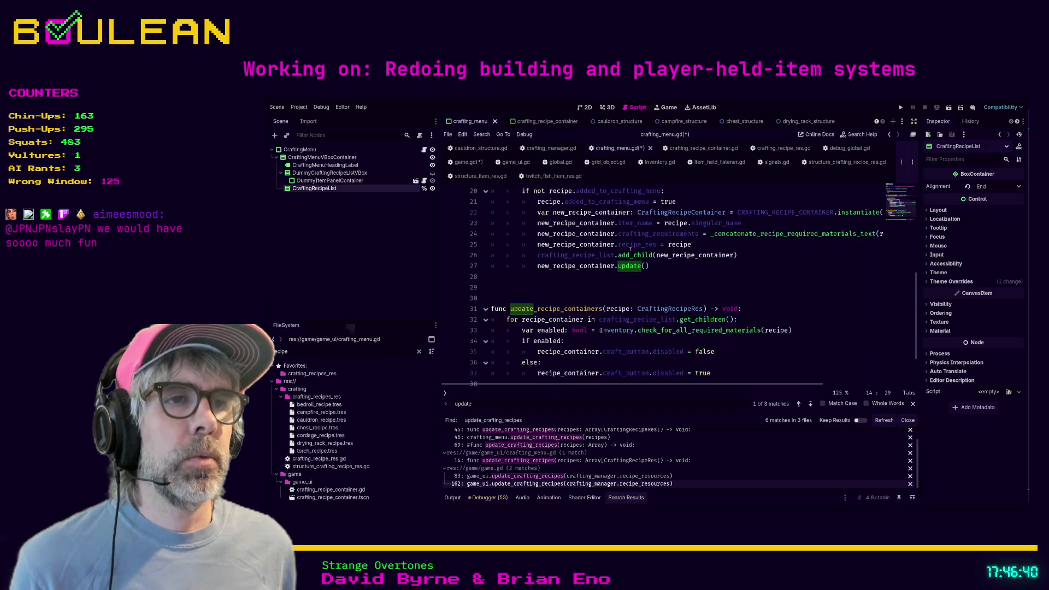
pyautogui.doubleClick(566, 309)
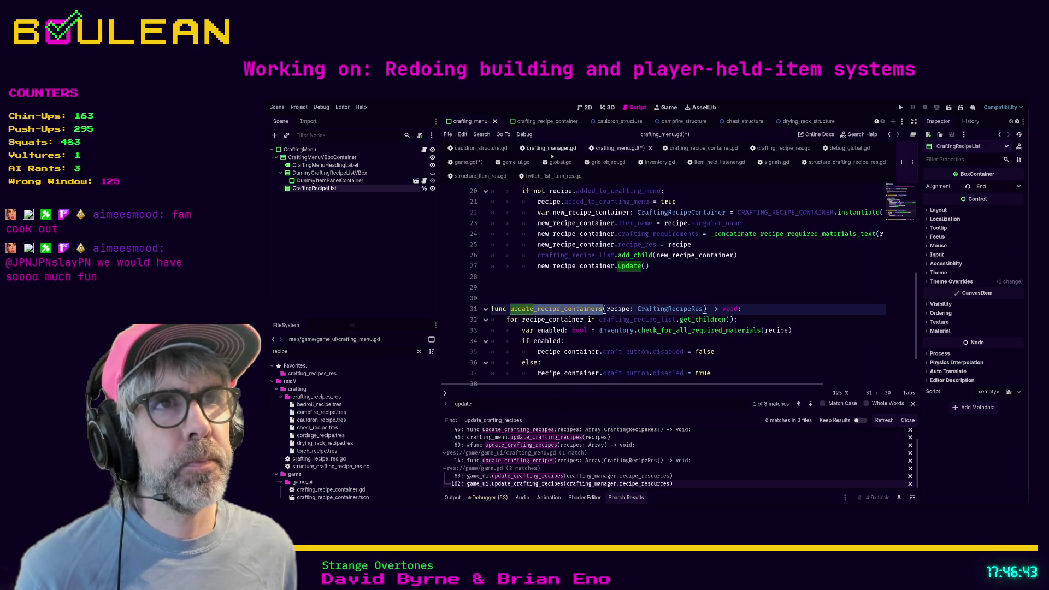
pyautogui.scroll(1, 568, 272)
pyautogui.scroll(3, 567, 272)
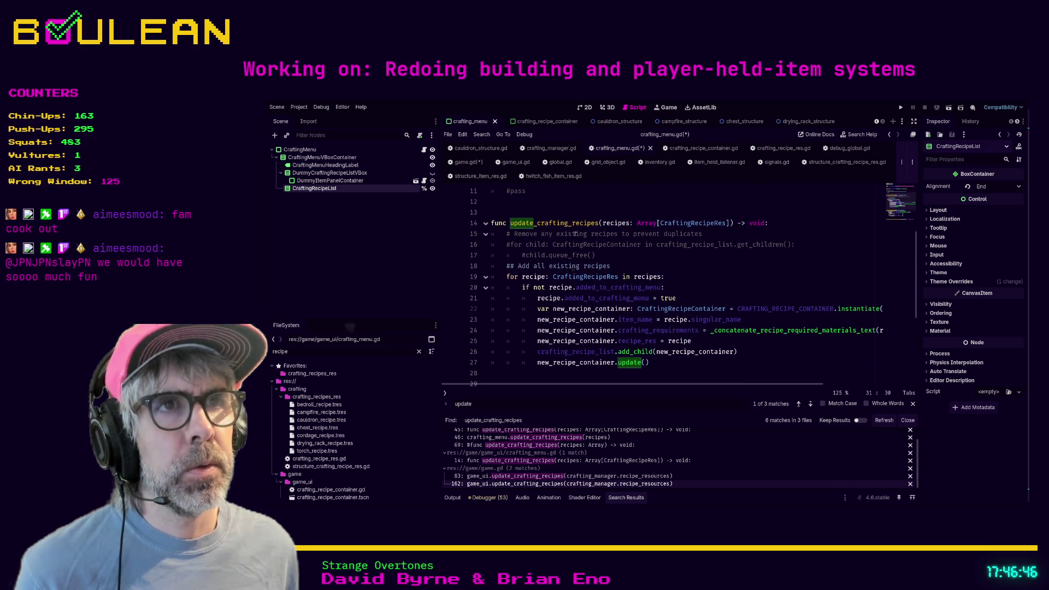
# Change the find text to update_cra in crafting_manager.gd, then view game_ui.gd's _on_craft_button_pressed.
pyautogui.click(551, 148)
pyautogui.click(522, 298)
pyautogui.hotkey('ctrl', 'f')
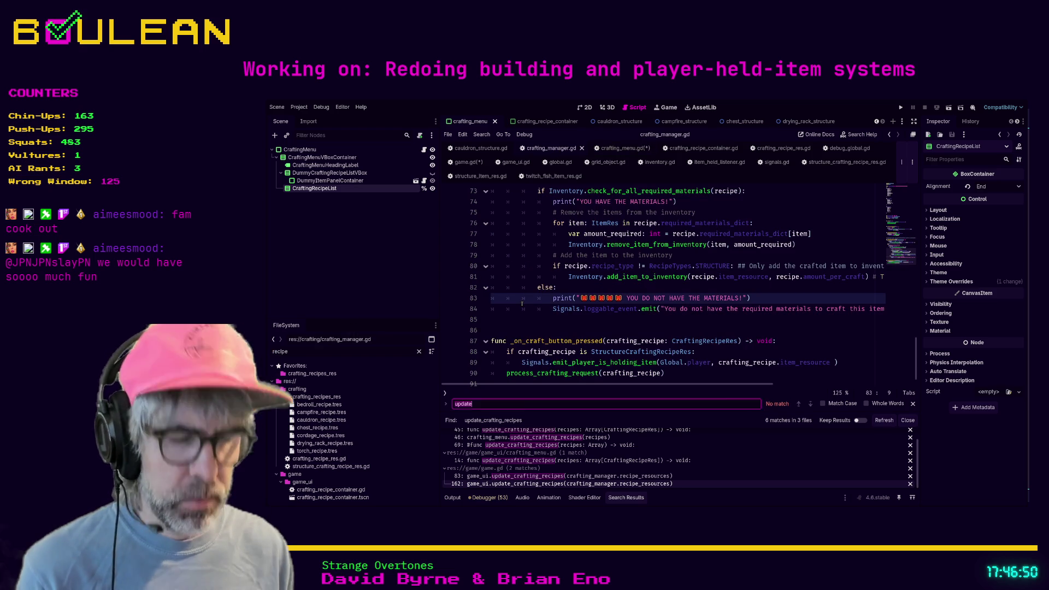
pyautogui.write('update_cra')
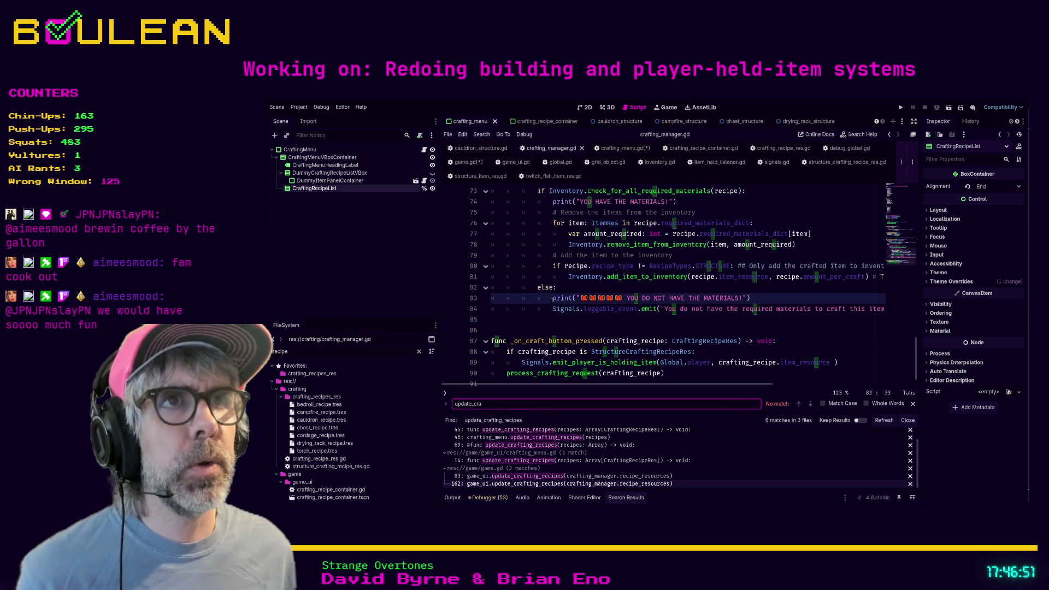
pyautogui.click(549, 148)
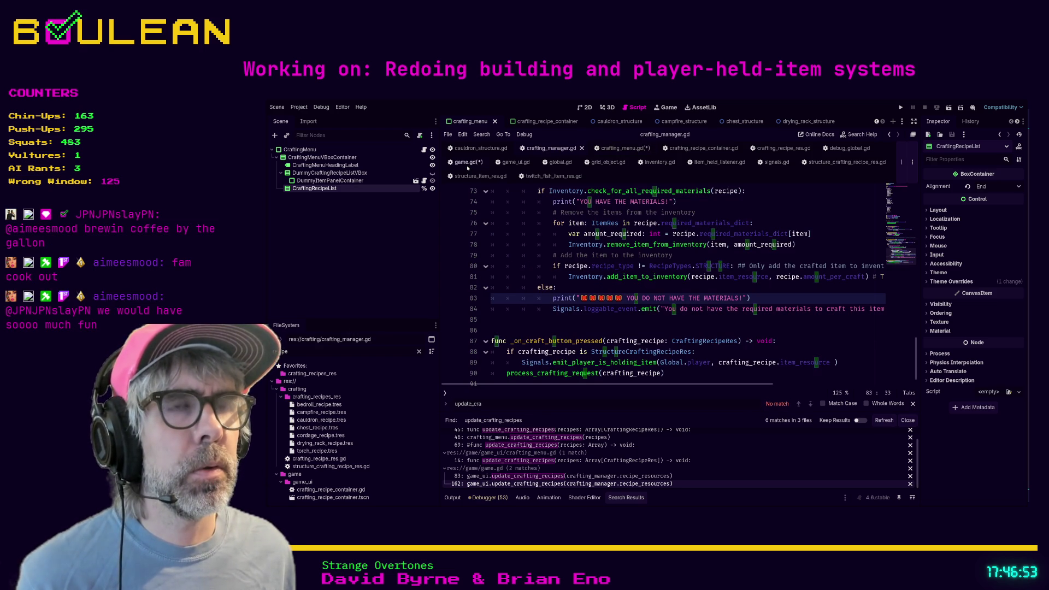
pyautogui.scroll(5, 542, 267)
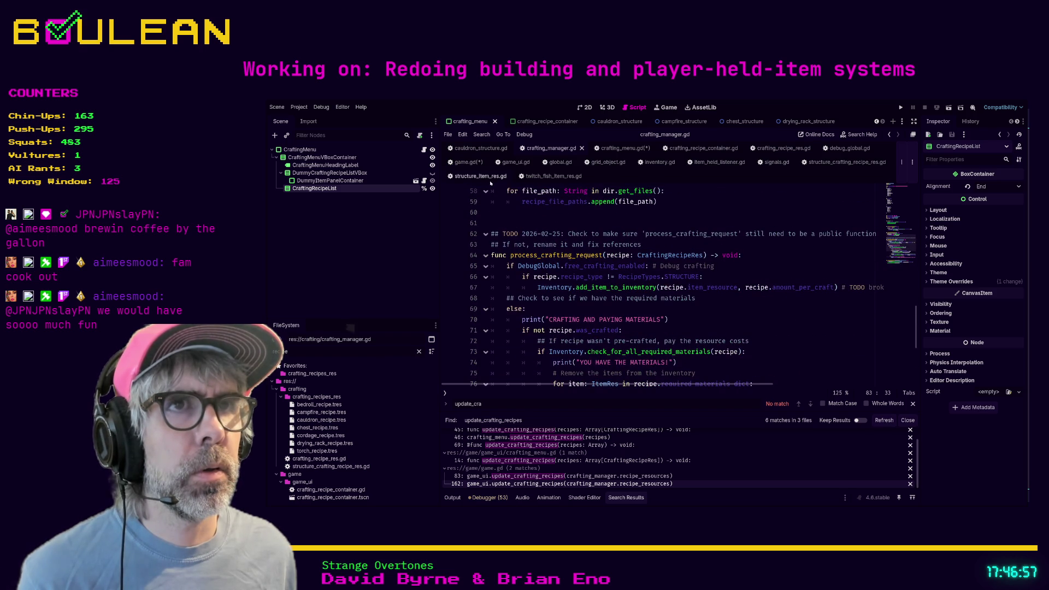
pyautogui.click(514, 163)
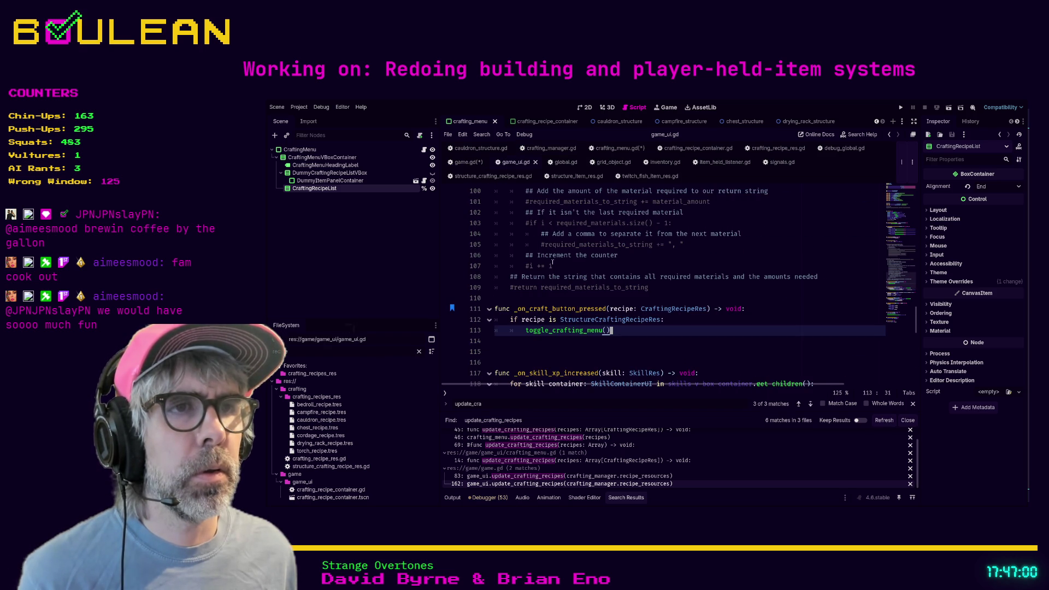
pyautogui.scroll(-3, 650, 321)
# Close the extra open scripts, from twitch_fish_item_res.gd to structure_crafting_recipe_res.gd.
pyautogui.click(655, 328)
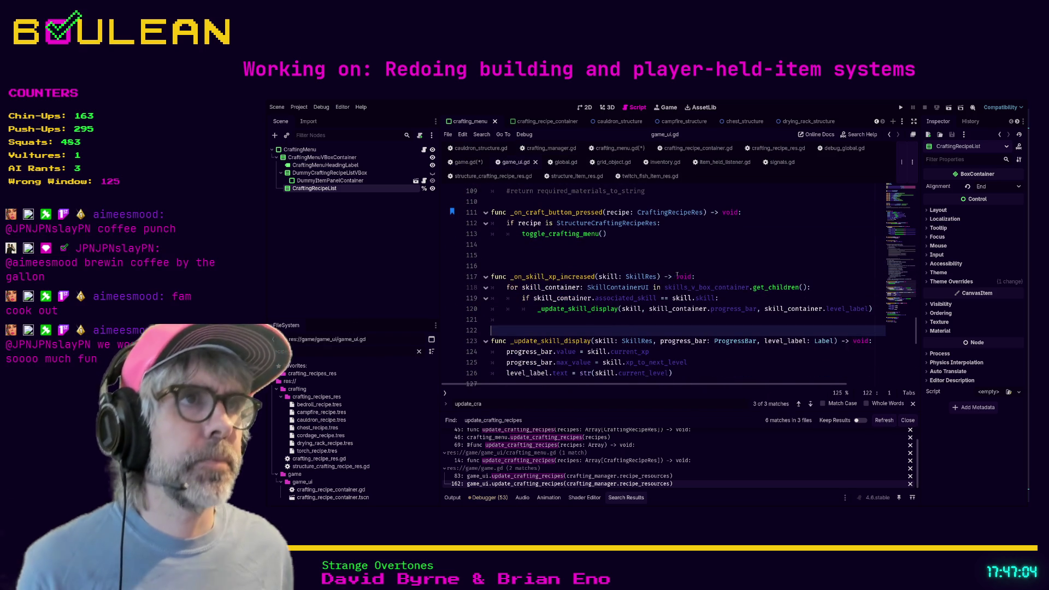
pyautogui.click(659, 176)
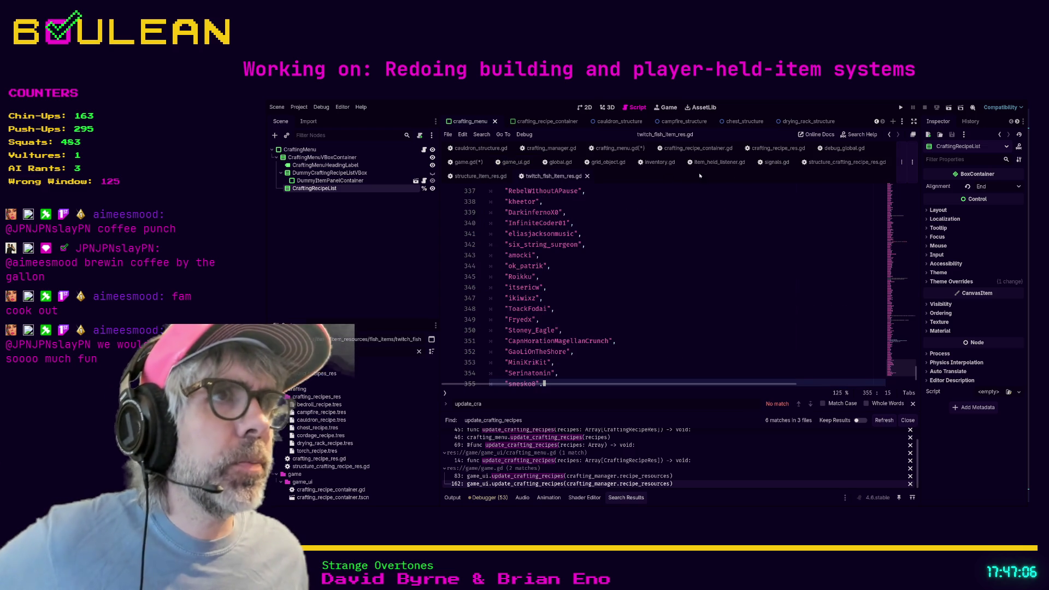
pyautogui.click(587, 176)
pyautogui.click(575, 175)
pyautogui.click(578, 176)
pyautogui.click(564, 162)
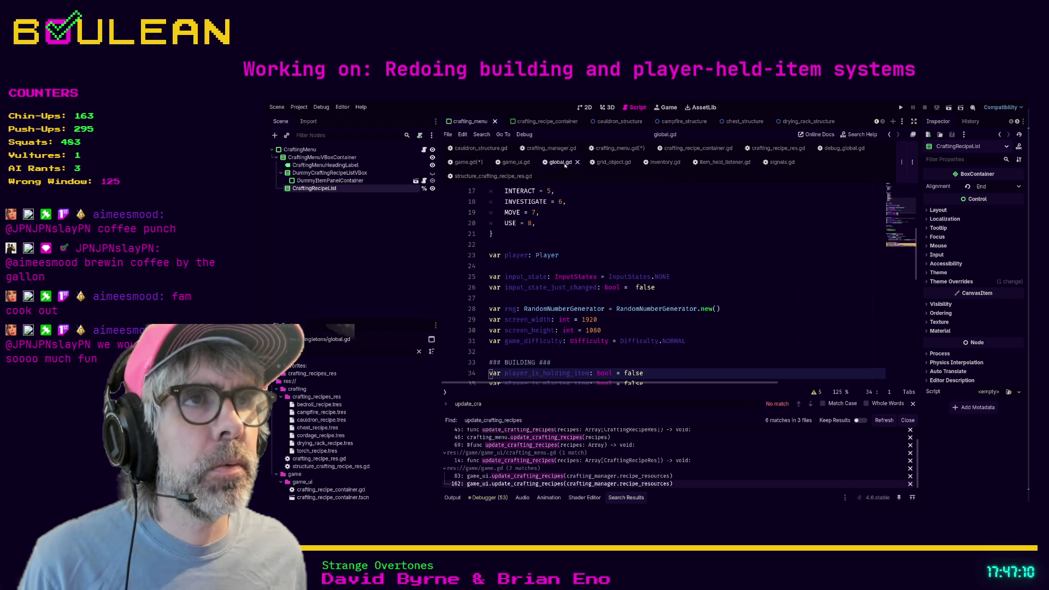
pyautogui.click(577, 162)
pyautogui.click(576, 162)
pyautogui.click(576, 163)
pyautogui.click(575, 162)
pyautogui.click(574, 163)
pyautogui.click(573, 162)
pyautogui.middleClick(574, 163)
pyautogui.click(572, 163)
pyautogui.middleClick(571, 163)
pyautogui.click(571, 162)
pyautogui.middleClick(571, 162)
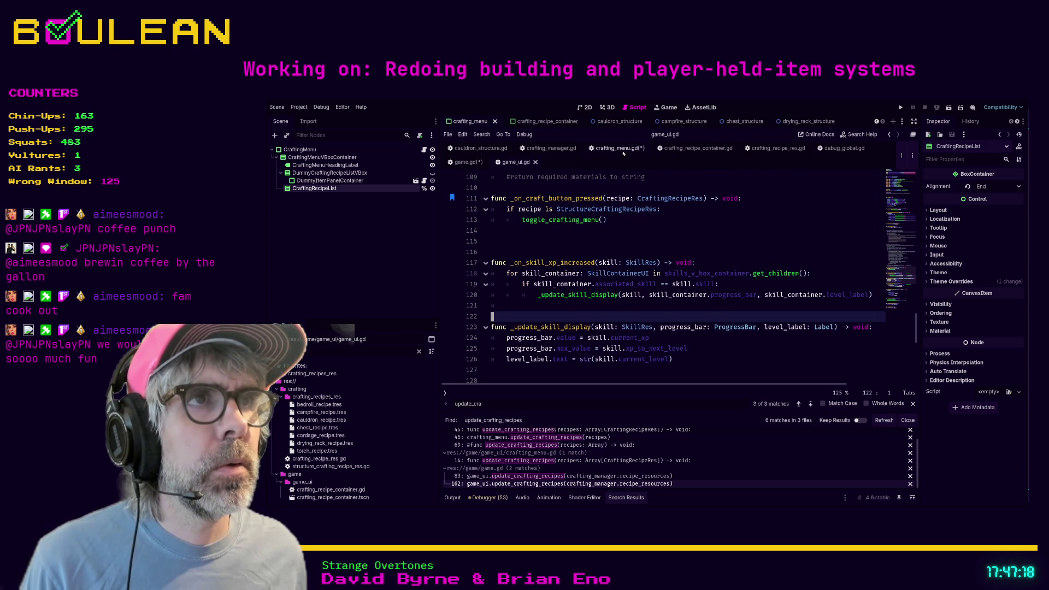
# Save the scripts and select the update_recipe_containers signature in crafting_menu.gd.
pyautogui.click(620, 148)
pyautogui.scroll(3, 681, 233)
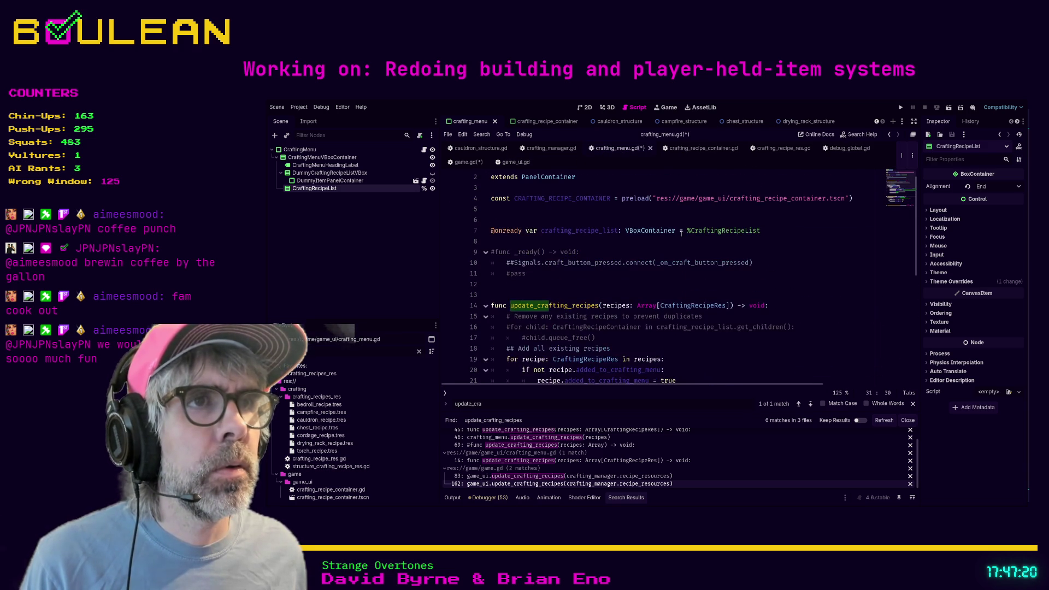
pyautogui.scroll(-2, 681, 233)
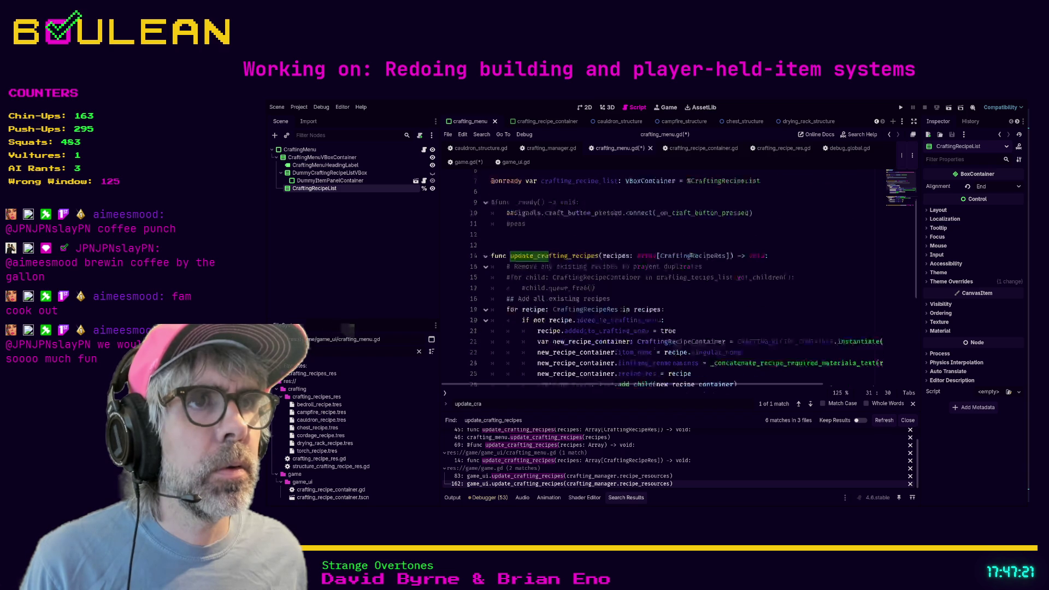
pyautogui.click(621, 242)
pyautogui.scroll(-5, 621, 243)
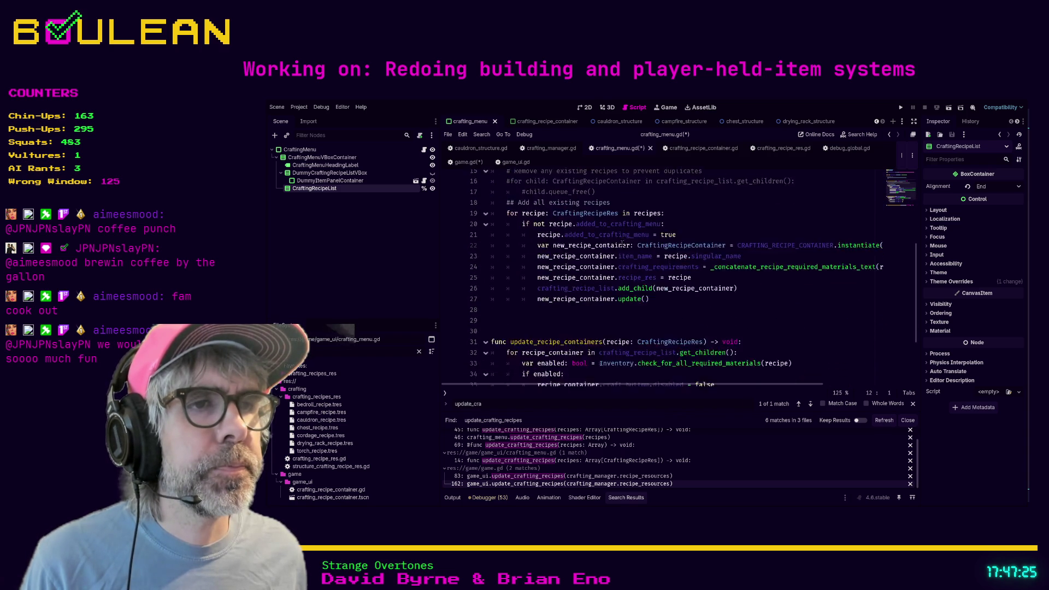
pyautogui.click(587, 274)
pyautogui.hotkey('ctrl', 's')
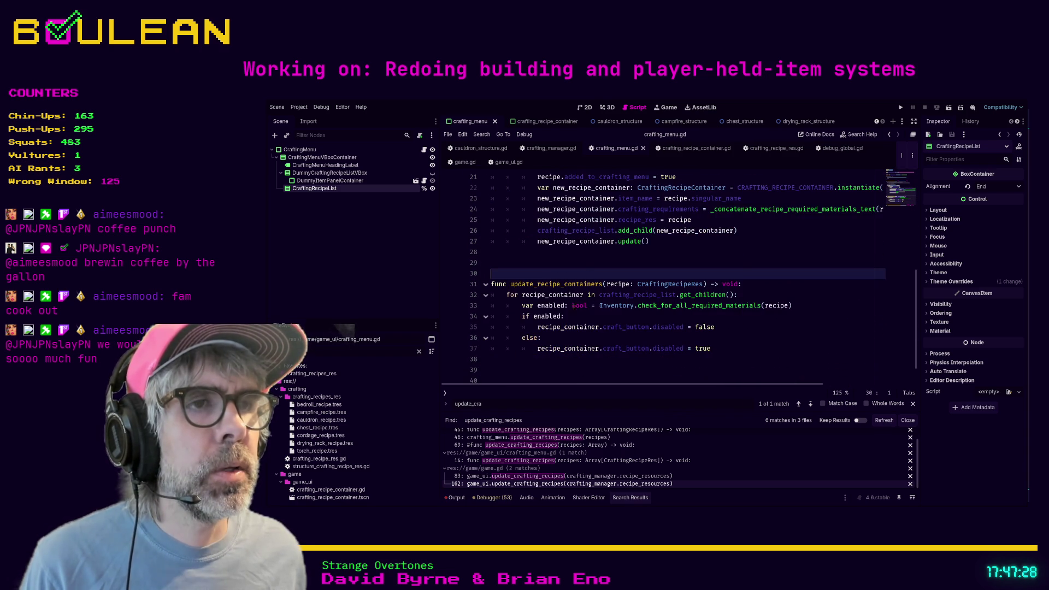
pyautogui.click(745, 284)
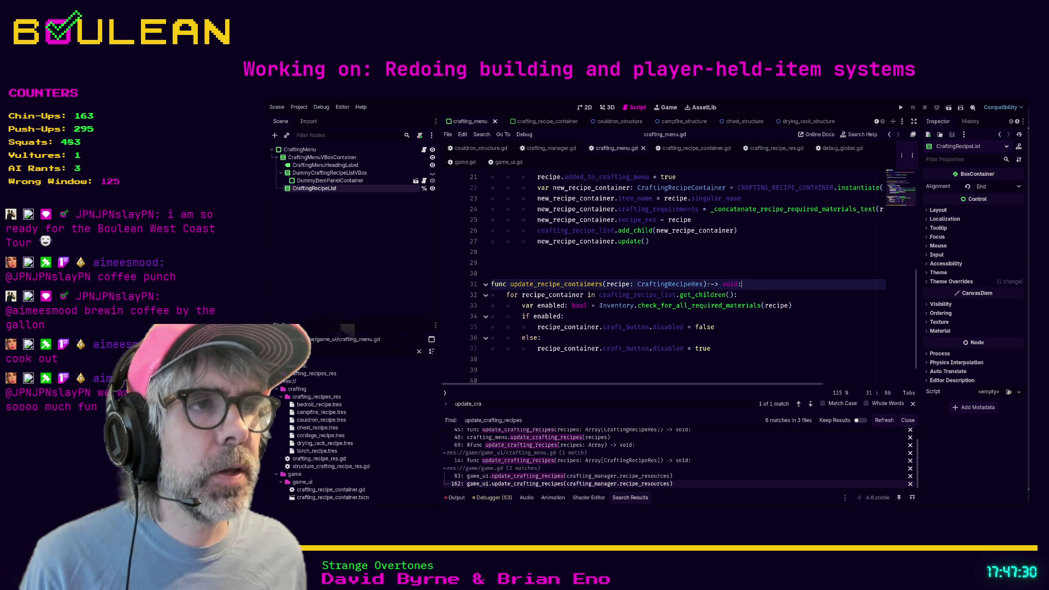
pyautogui.moveTo(707, 284); pyautogui.dragTo(511, 284)
pyautogui.hotkey('ctrl', 'c')
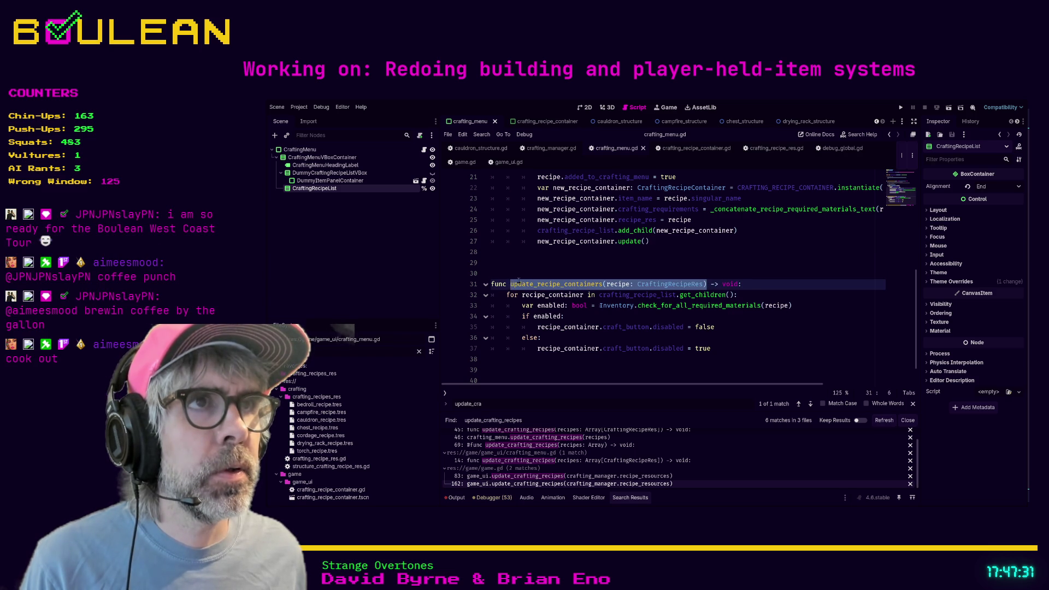
pyautogui.click(539, 270)
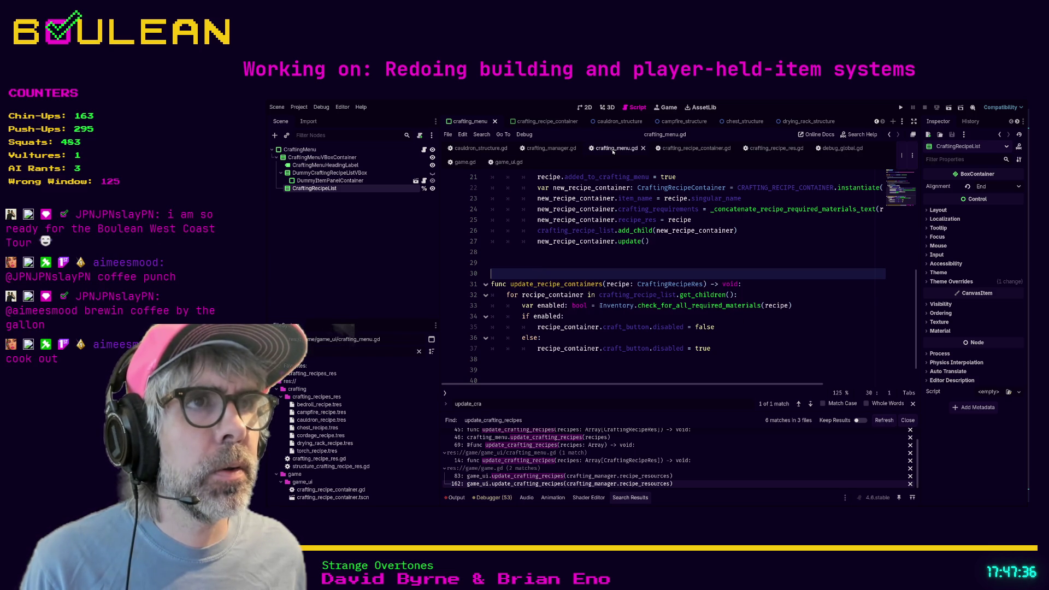
# In game_ui.gd, place the cursor on the blank line below update_crafting_recipes.
pyautogui.click(506, 163)
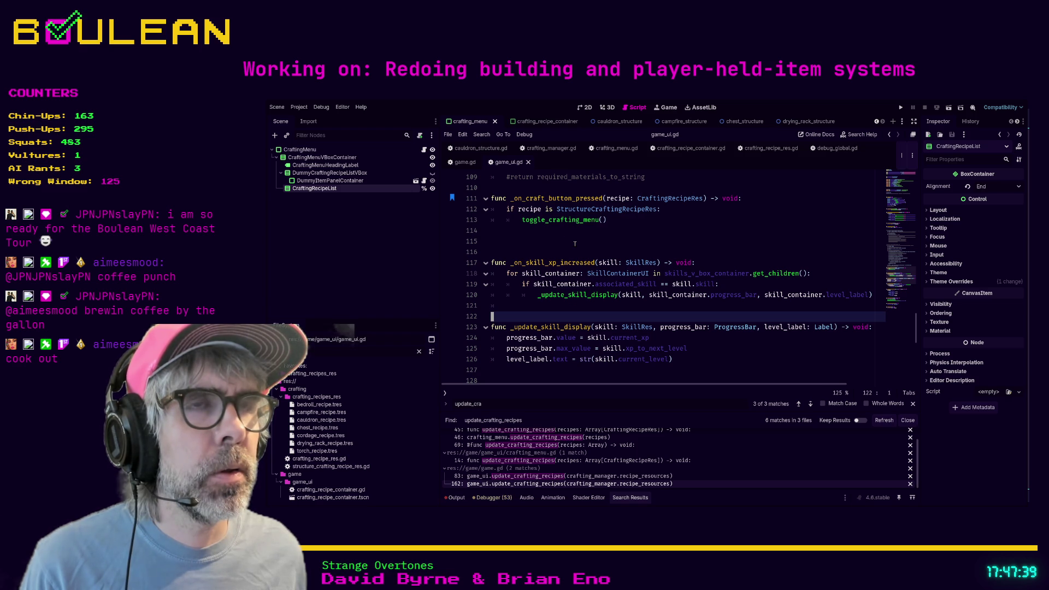
pyautogui.scroll(10, 575, 244)
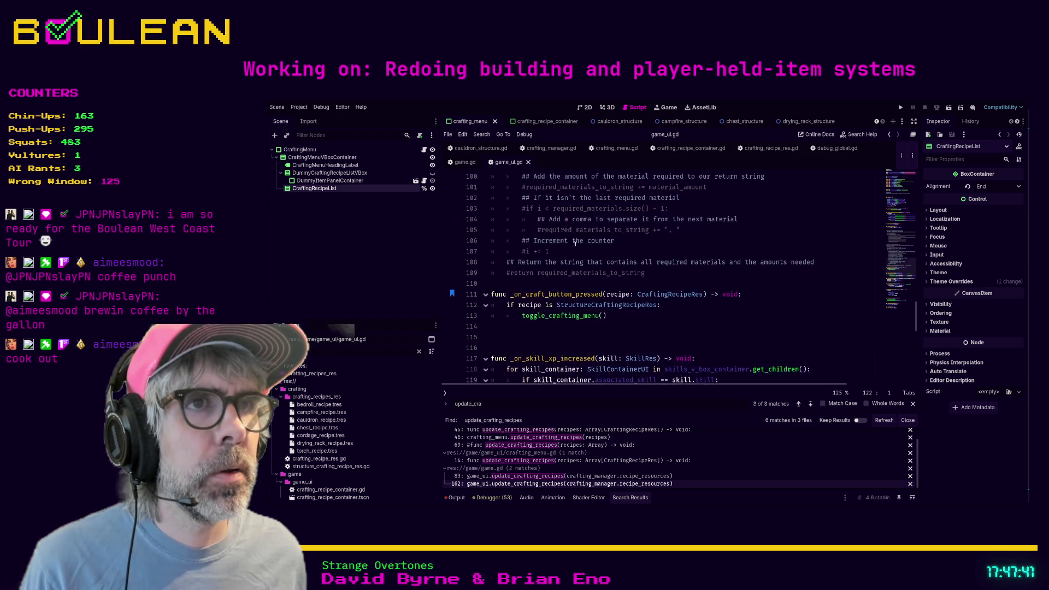
pyautogui.scroll(10, 613, 276)
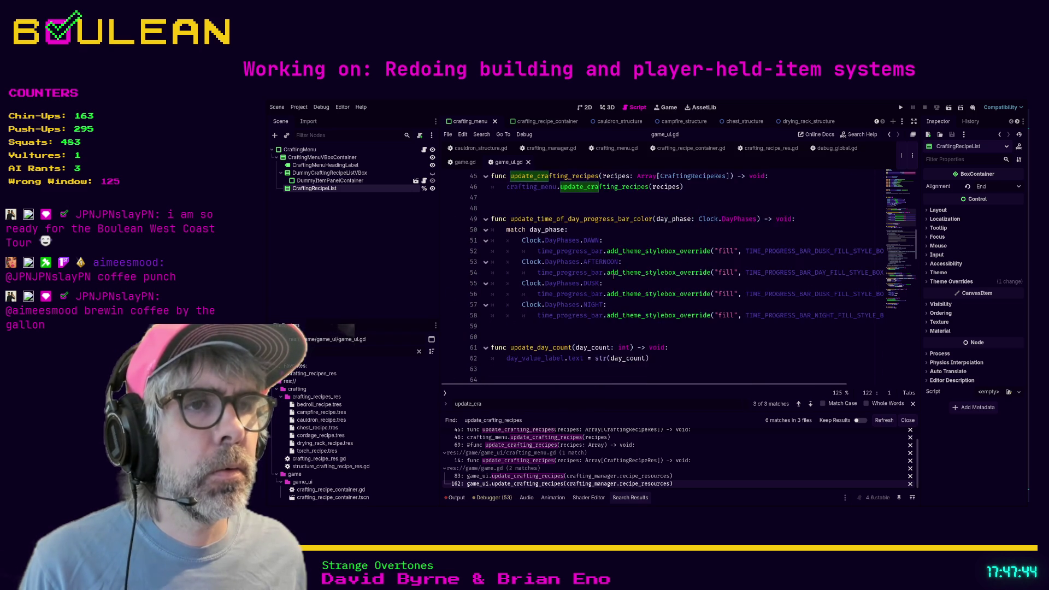
pyautogui.scroll(3, 612, 276)
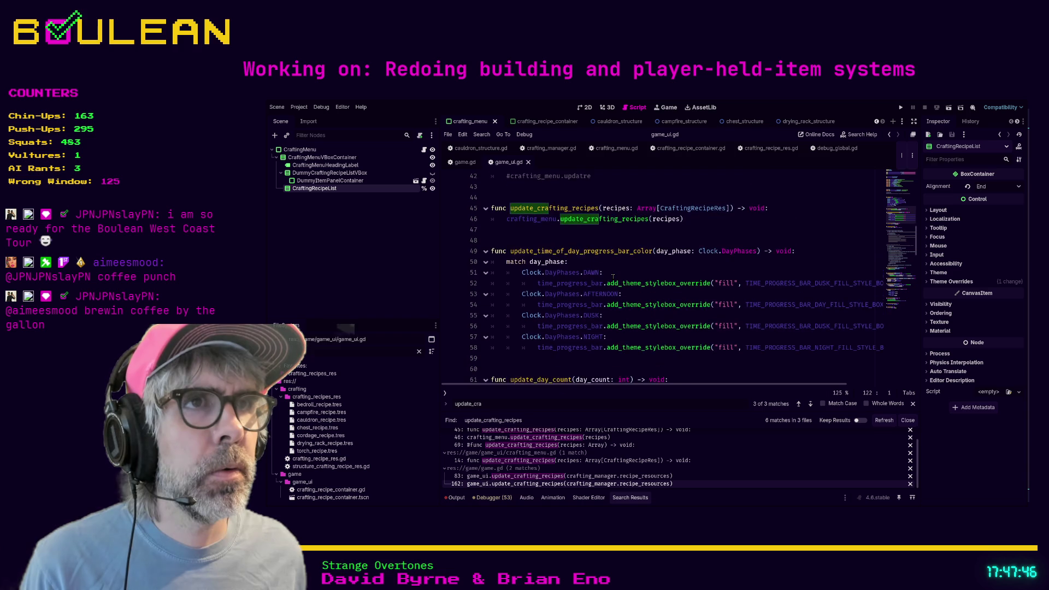
pyautogui.click(536, 278)
# Add func update_recipe_containers(recipe: CraftingRecipeRes) -> void calling update_recipe_containers(recipe), and save.
pyautogui.press('Return')
pyautogui.press('Return')
pyautogui.press('Return')
pyautogui.press('Up')
pyautogui.press('Up')
pyautogui.hotkey('ctrl', 'v')
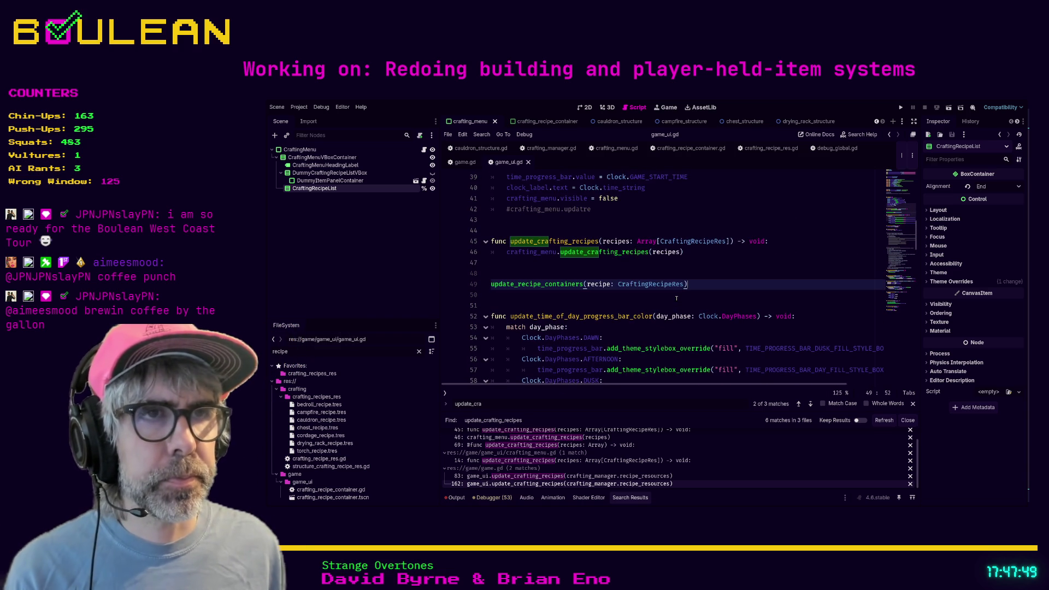
pyautogui.press('Home')
pyautogui.write('func ')
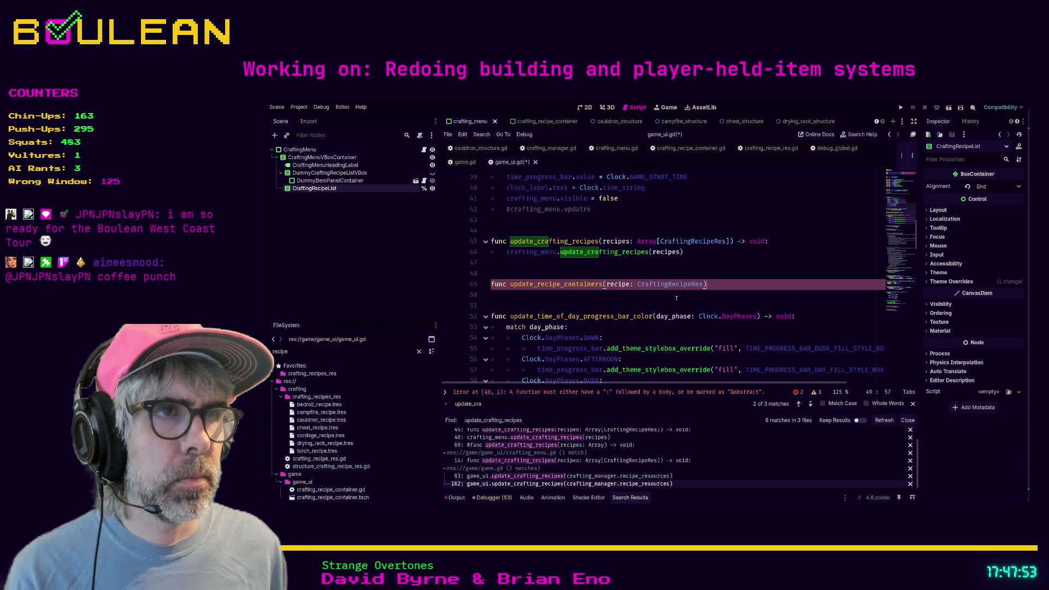
pyautogui.write('>')
pyautogui.press('Return')
pyautogui.hotkey('ctrl', 'v')
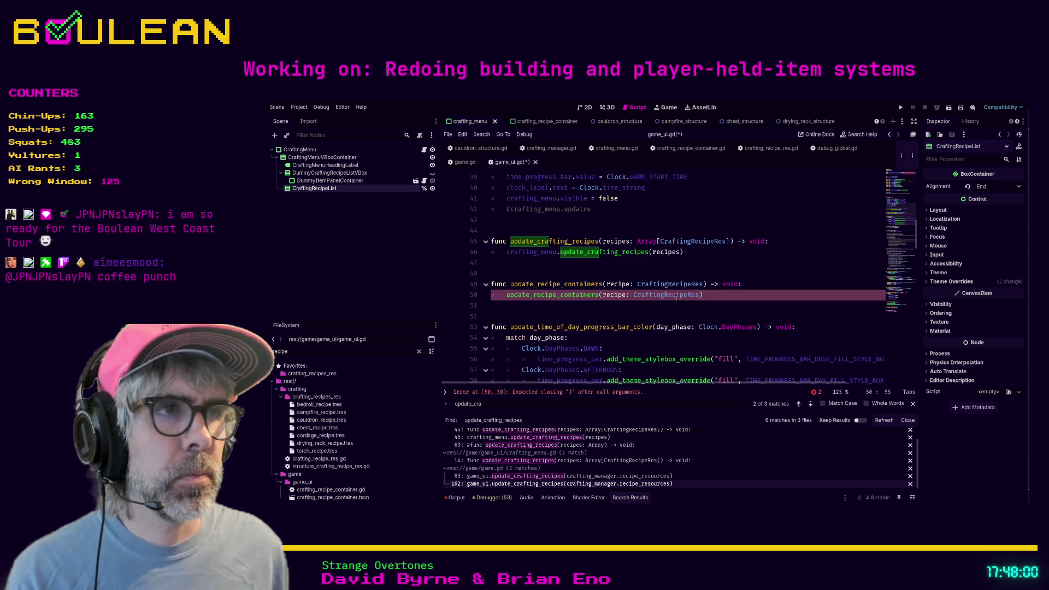
pyautogui.hotkey('ctrl', 'shift', 'Left')
pyautogui.hotkey('ctrl', 'shift', 'Left')
pyautogui.press('BackSpace')
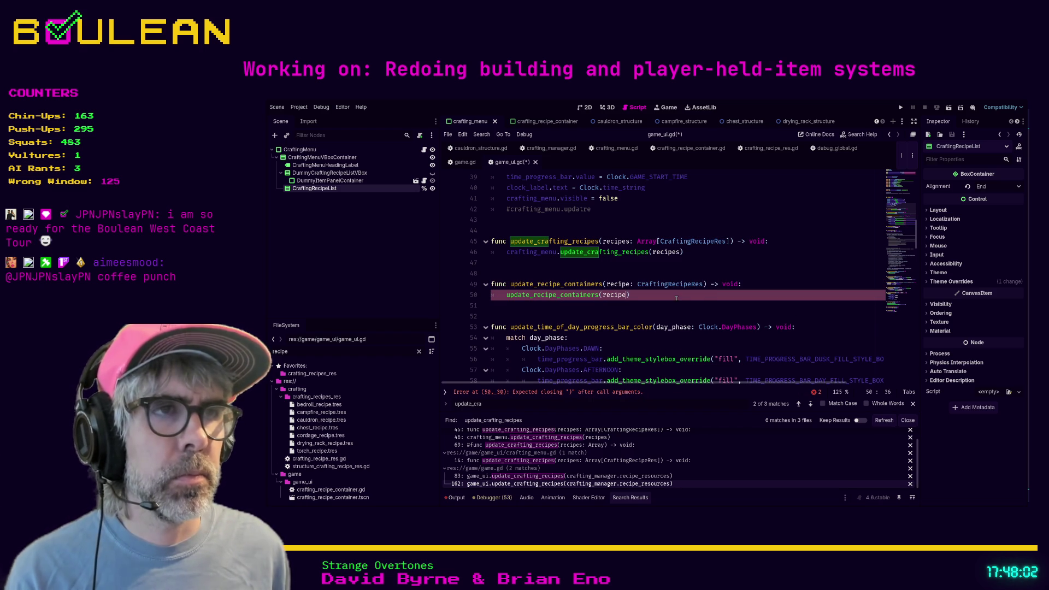
pyautogui.write(')')
pyautogui.hotkey('ctrl', 's')
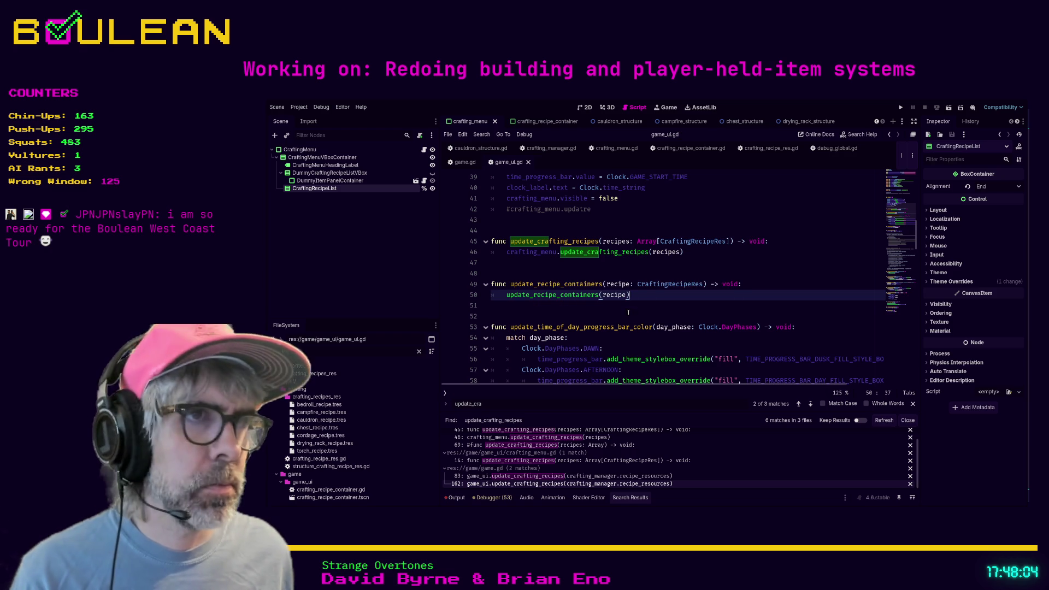
# Complete game.gd line 163 as game_ui.update_recipe_containers() via autocomplete and save.
pyautogui.click(463, 163)
pyautogui.write('game_ui_update_')
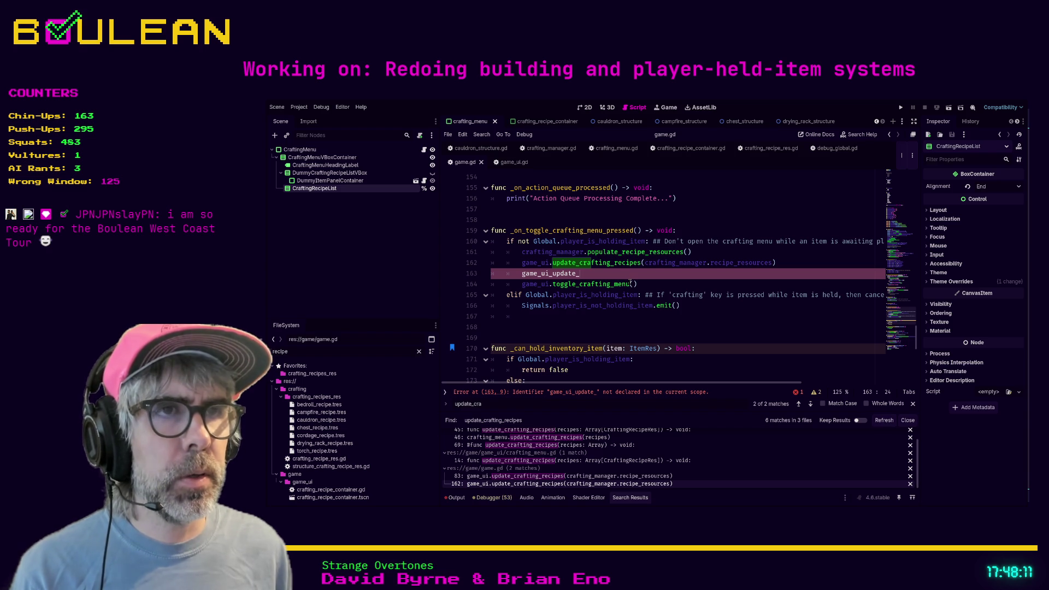
pyautogui.press('BackSpace')
pyautogui.press('BackSpace')
pyautogui.press('BackSpace')
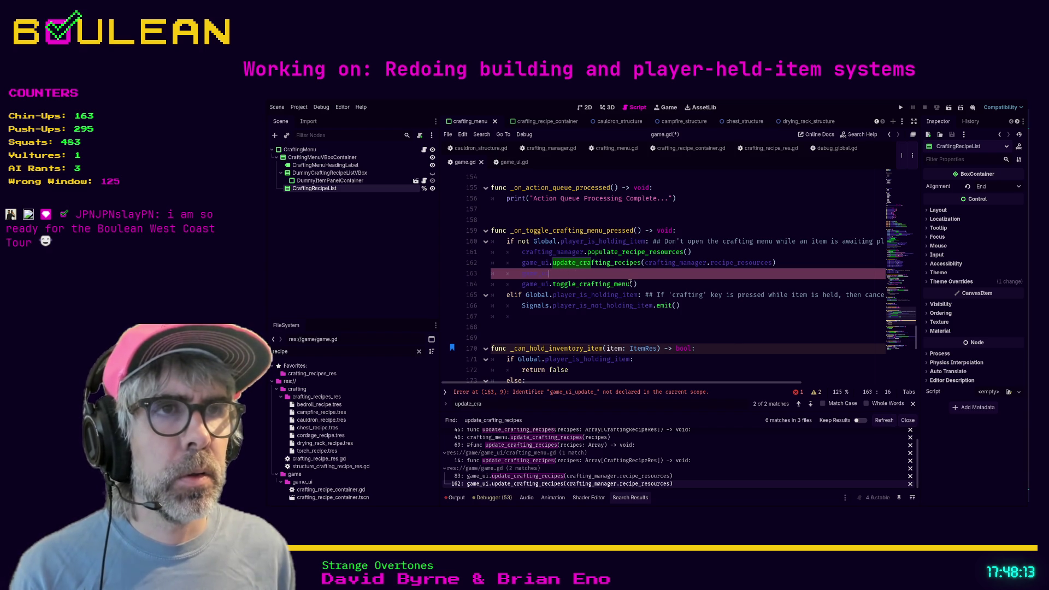
pyautogui.write('.update')
pyautogui.press('Down')
pyautogui.press('Down')
pyautogui.press('Return')
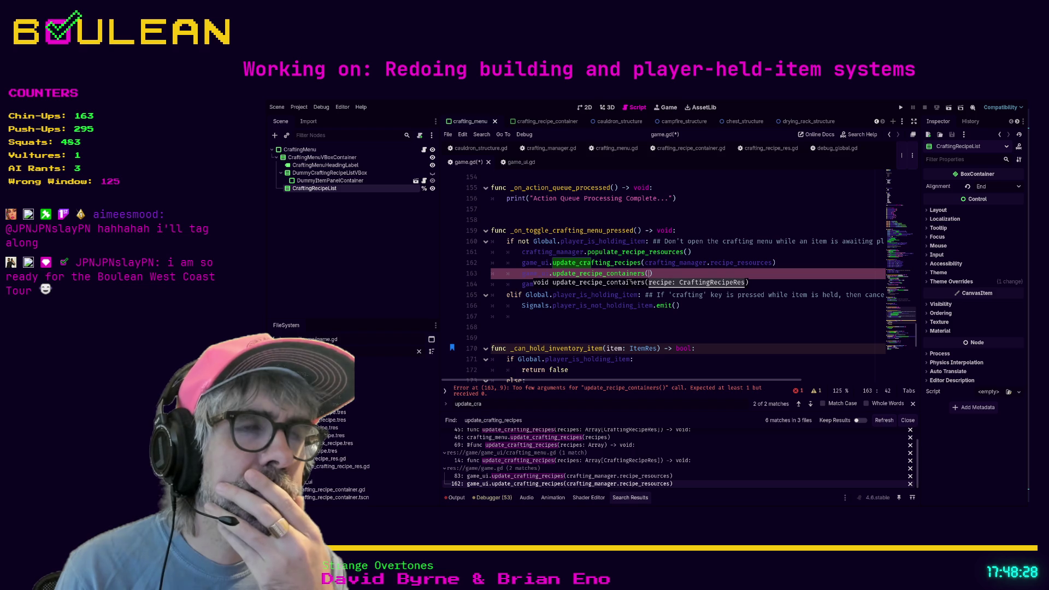
pyautogui.click(666, 271)
pyautogui.hotkey('ctrl', 's')
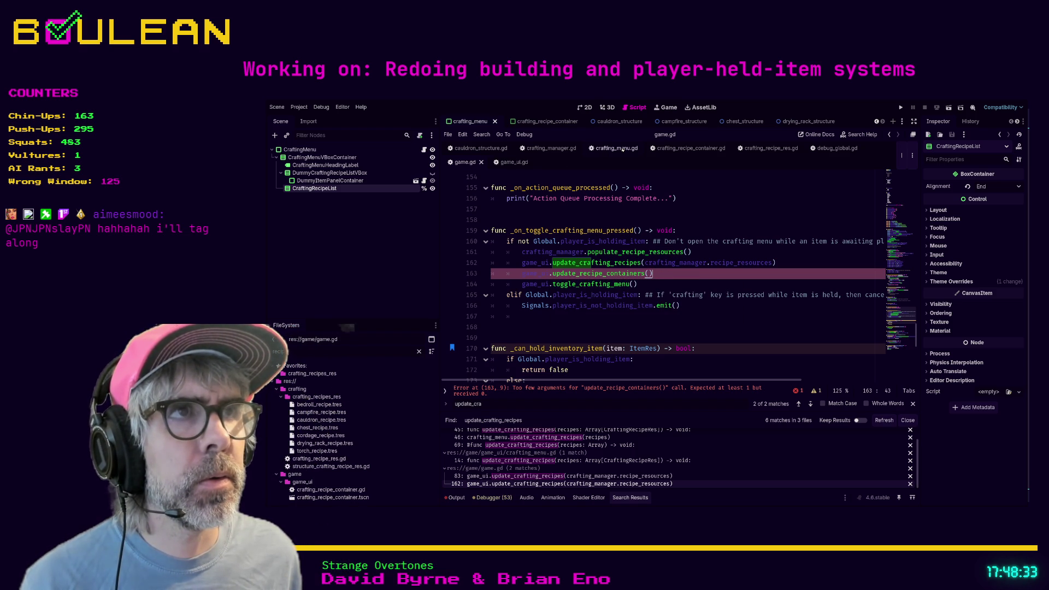
pyautogui.click(622, 149)
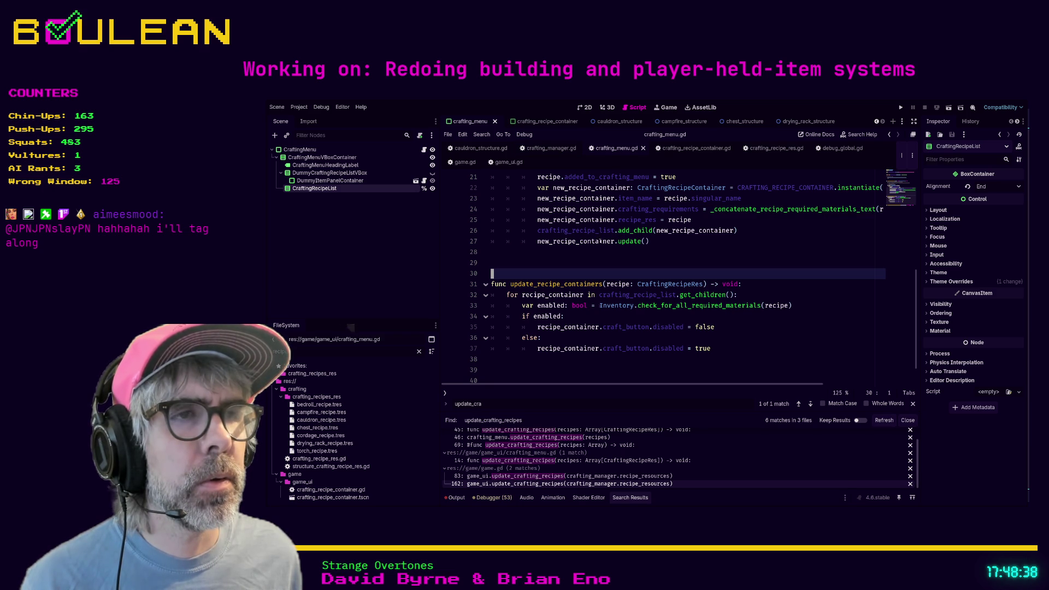
# Drop the recipe parameter from update_recipe_containers and start rewriting the material-check argument to recipe_container.
pyautogui.moveTo(704, 284); pyautogui.dragTo(606, 284)
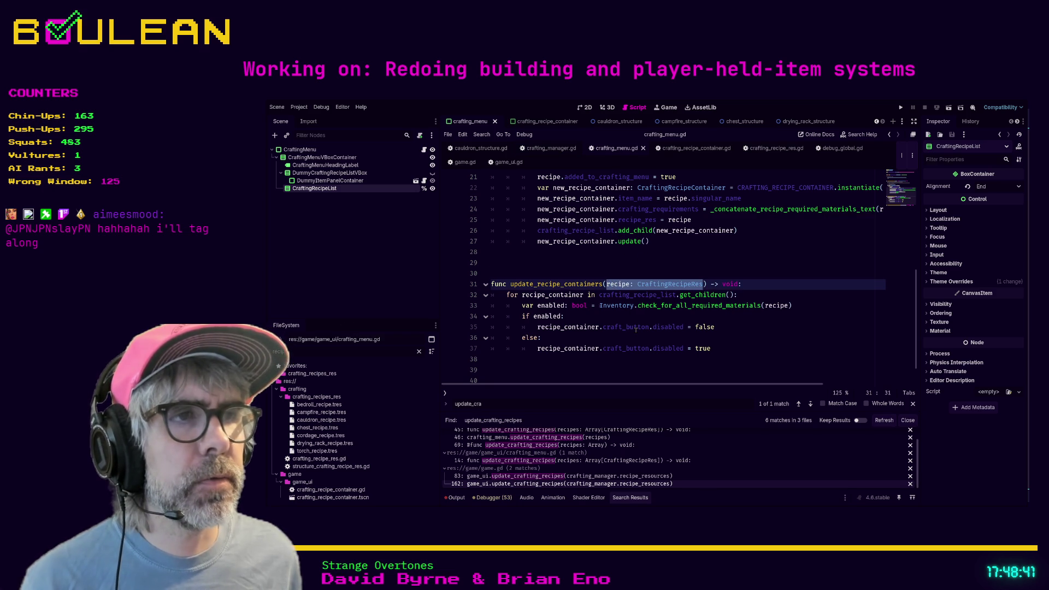
pyautogui.press('BackSpace')
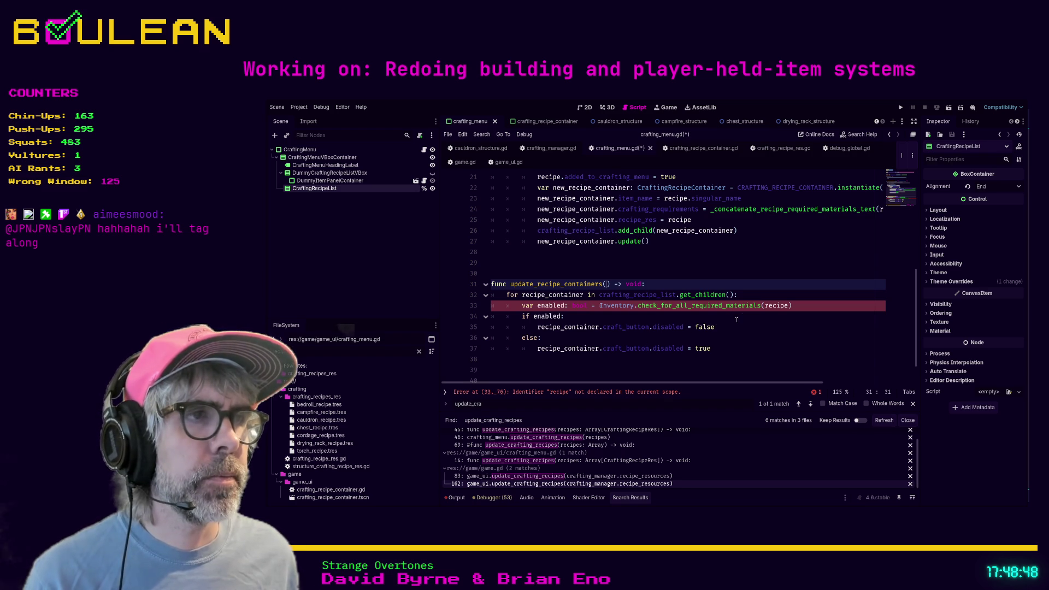
pyautogui.doubleClick(770, 306)
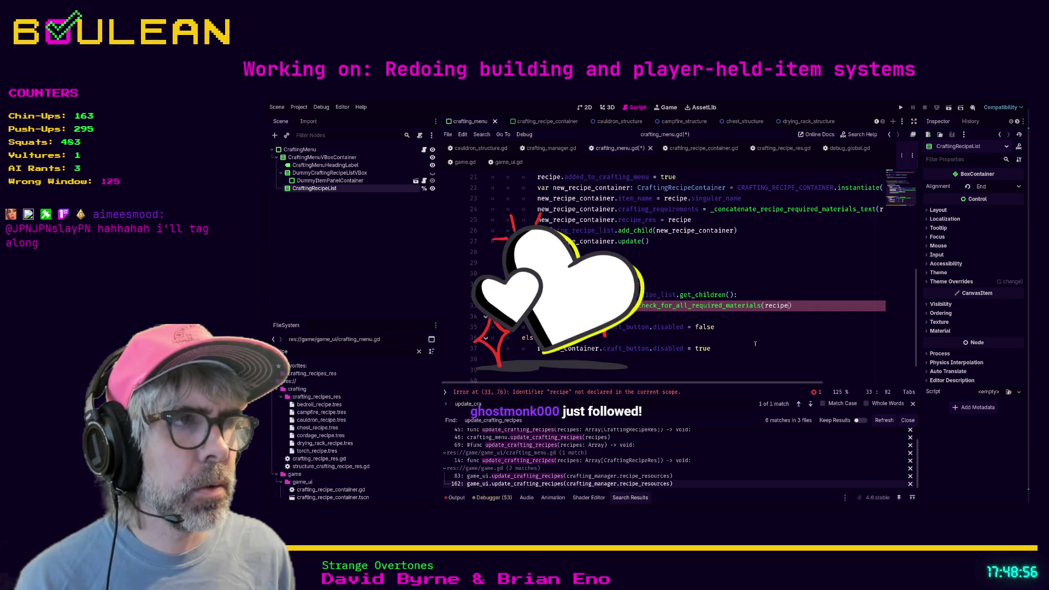
pyautogui.write('_container. ')
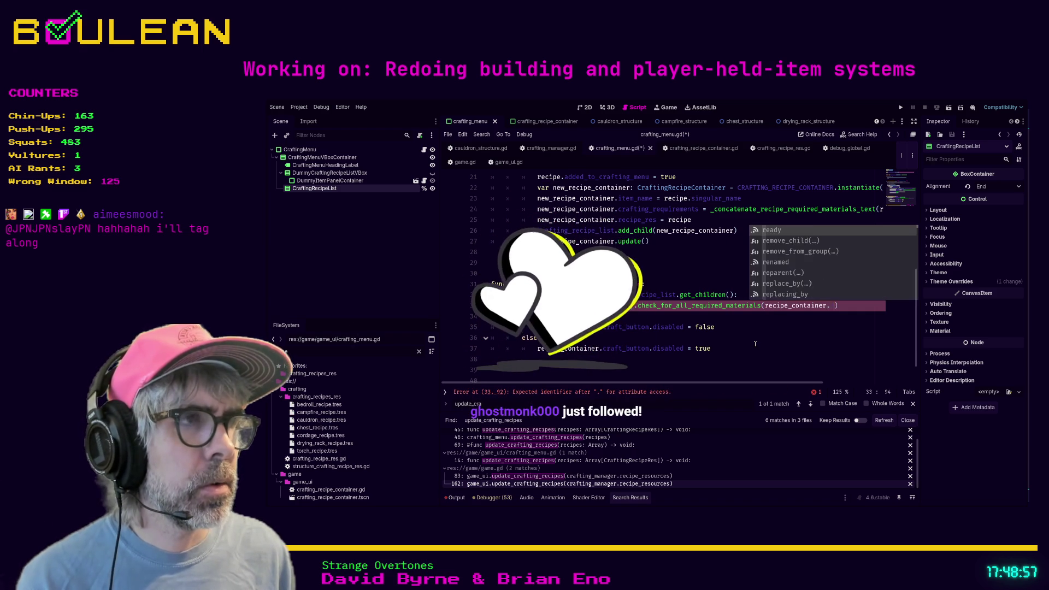
pyautogui.write('recip')
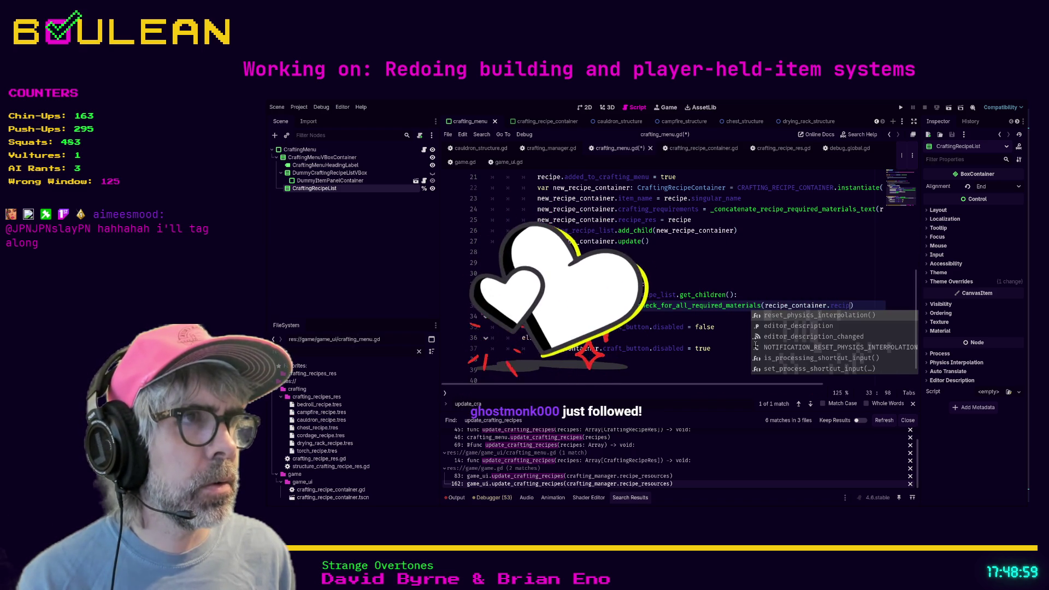
pyautogui.press('BackSpace')
pyautogui.press('BackSpace')
pyautogui.press('BackSpace')
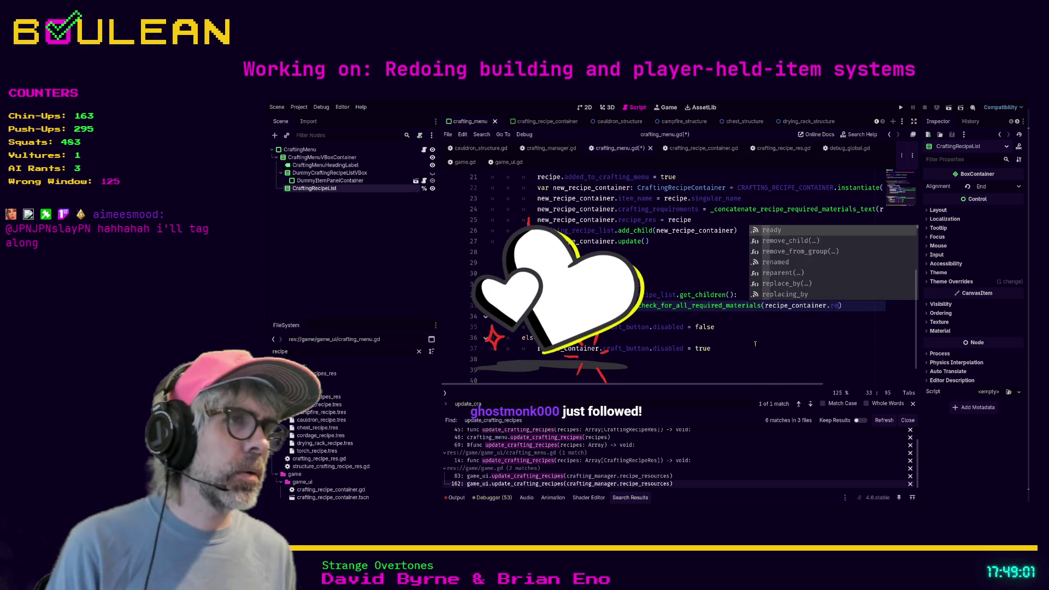
pyautogui.write('s')
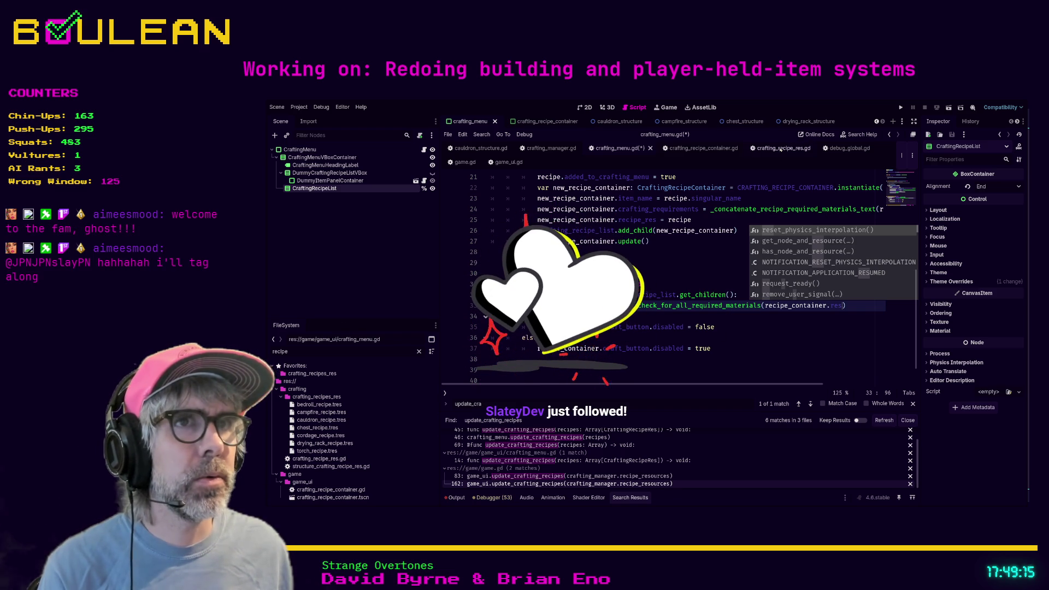
pyautogui.click(701, 148)
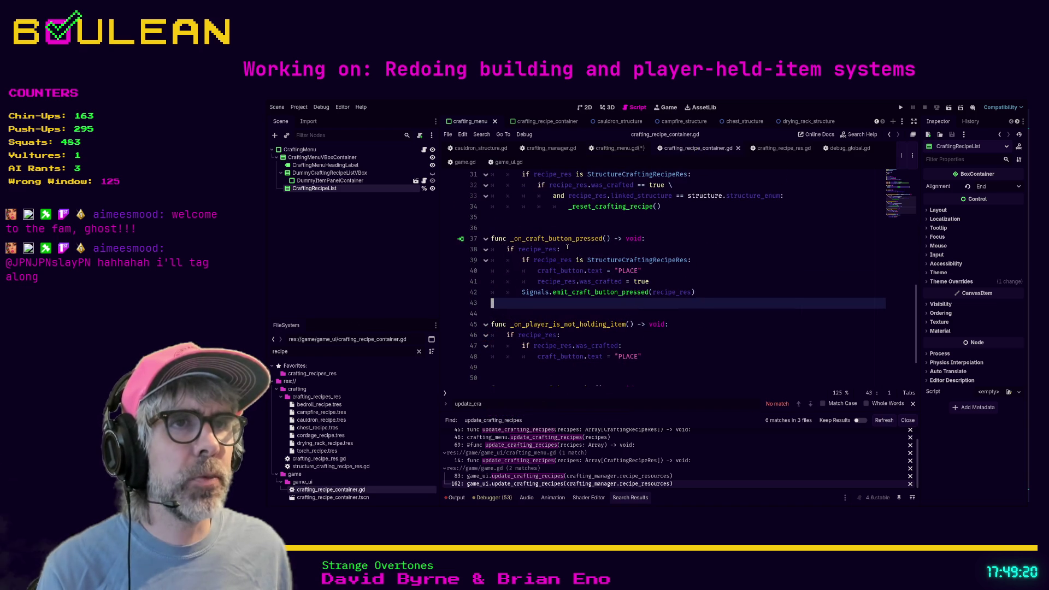
pyautogui.click(611, 152)
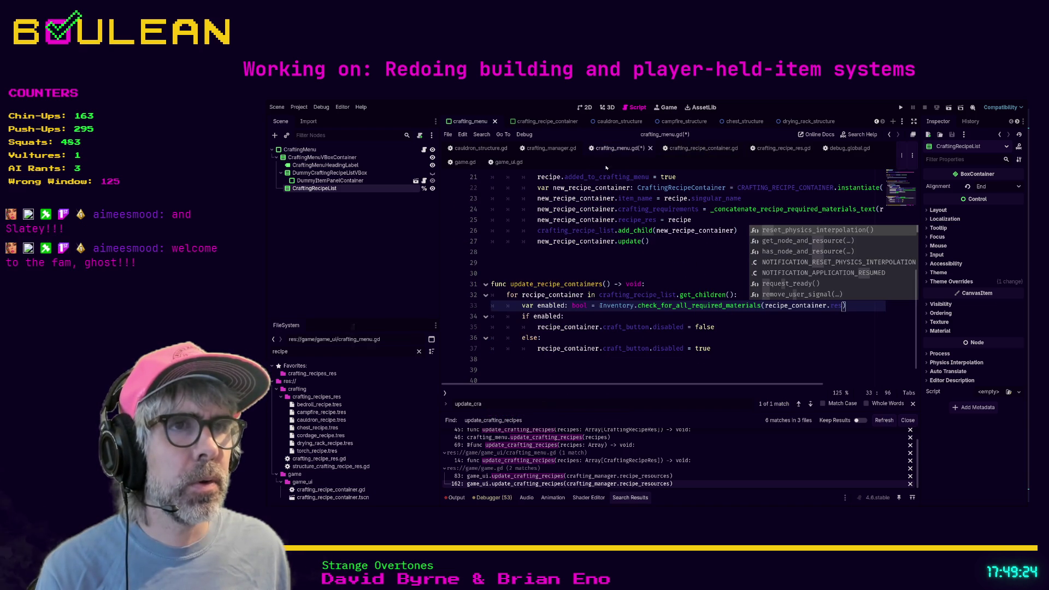
# Type the loop variable as CraftingRecipeContainer, pass recipe_container.recipe_res, and save crafting_menu.gd.
pyautogui.click(582, 295)
pyautogui.write(': Recip')
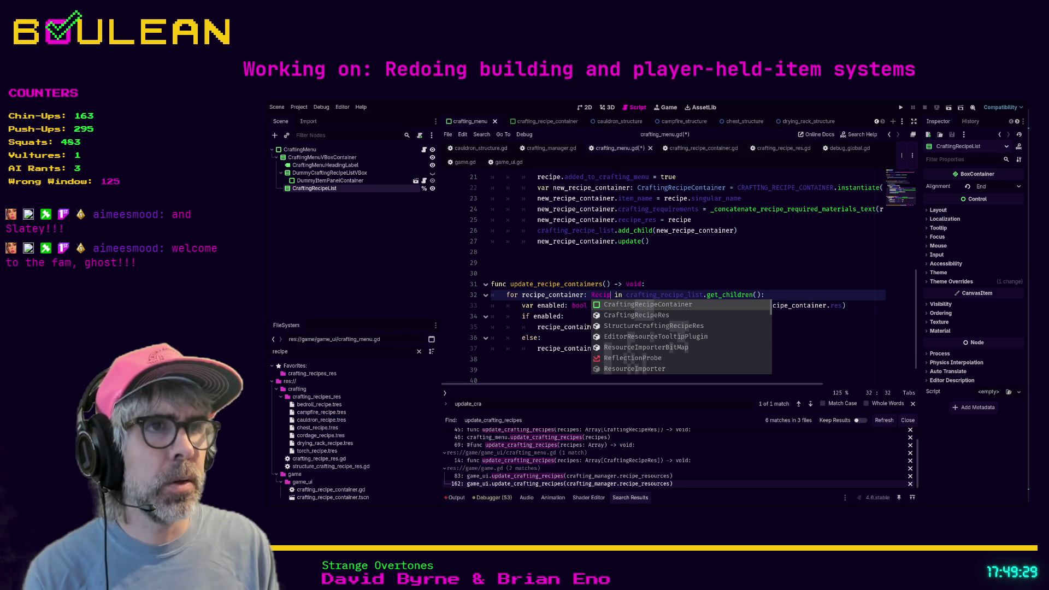
pyautogui.press('Return')
pyautogui.click(839, 306)
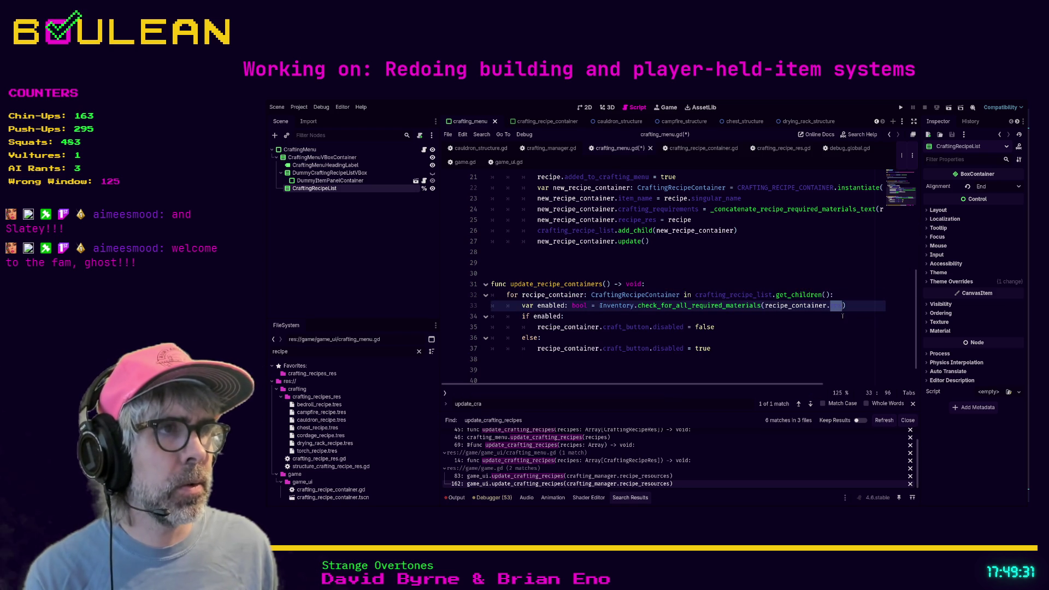
pyautogui.hotkey('ctrl', 'space')
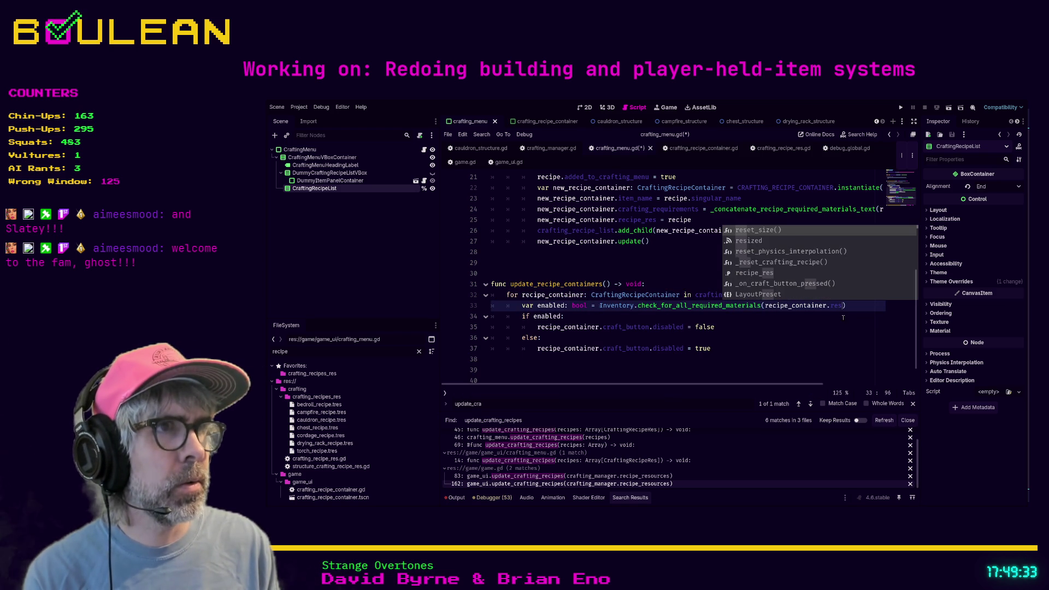
pyautogui.press('Down')
pyautogui.press('Down')
pyautogui.press('Down')
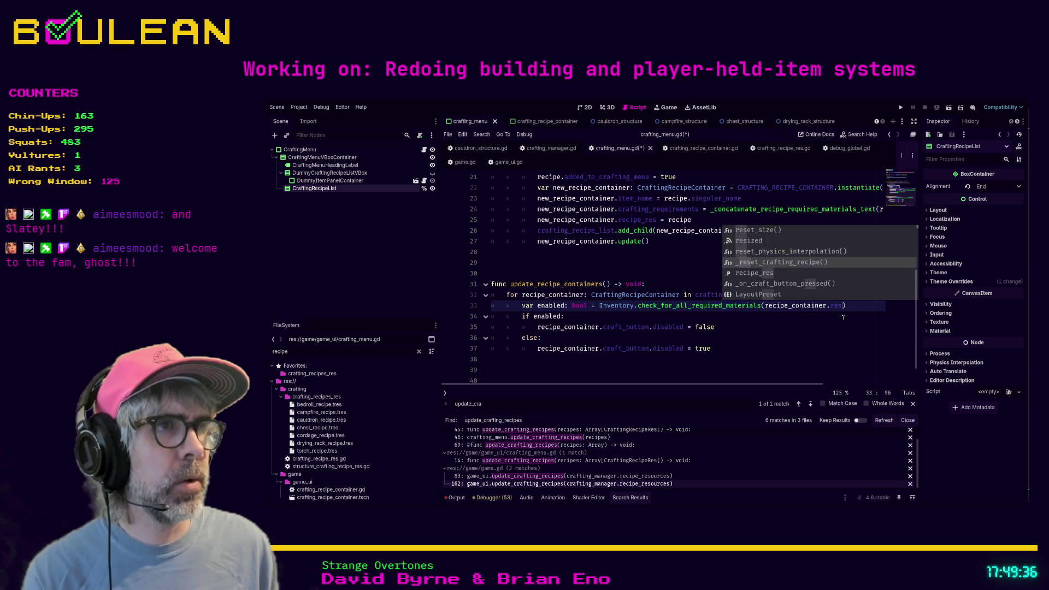
pyautogui.press('Return')
pyautogui.click(817, 327)
pyautogui.hotkey('ctrl', 's')
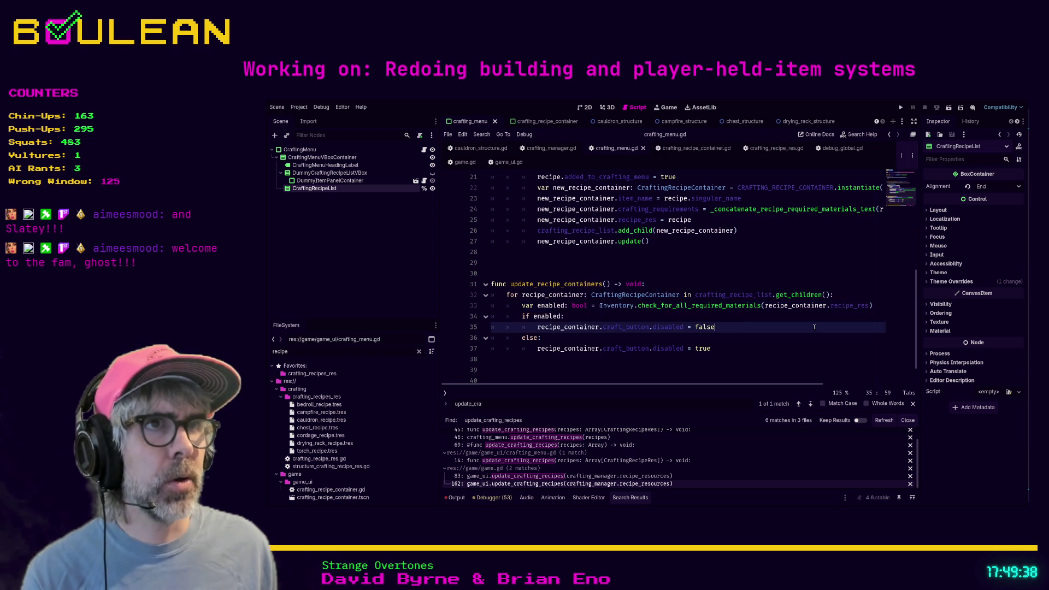
# After checking game.gd's argument error, delete recipe: CraftingRecipeRes from game_ui.gd's update_recipe_containers.
pyautogui.click(509, 162)
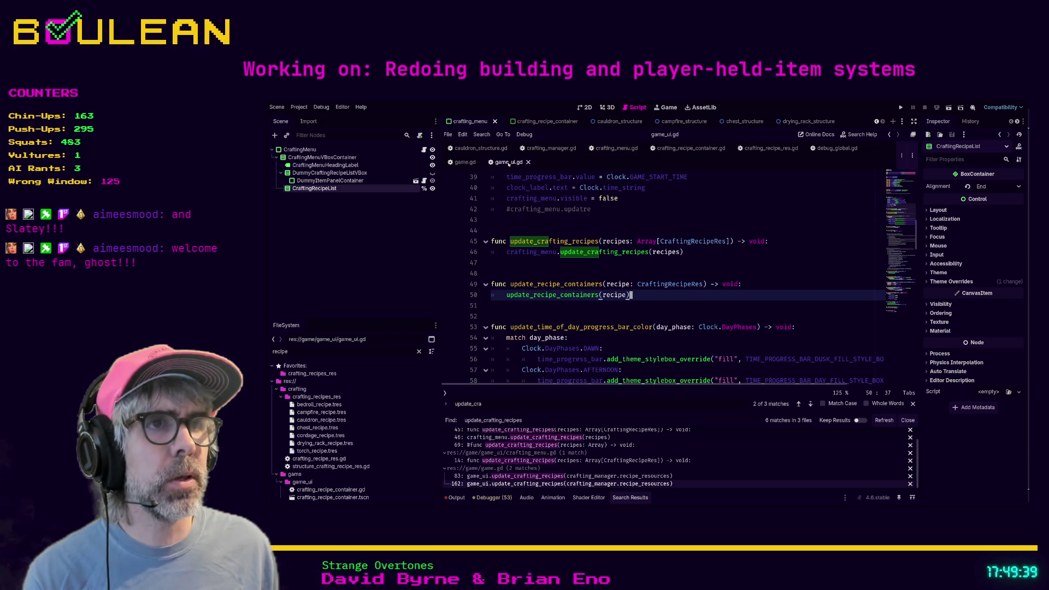
pyautogui.doubleClick(614, 295)
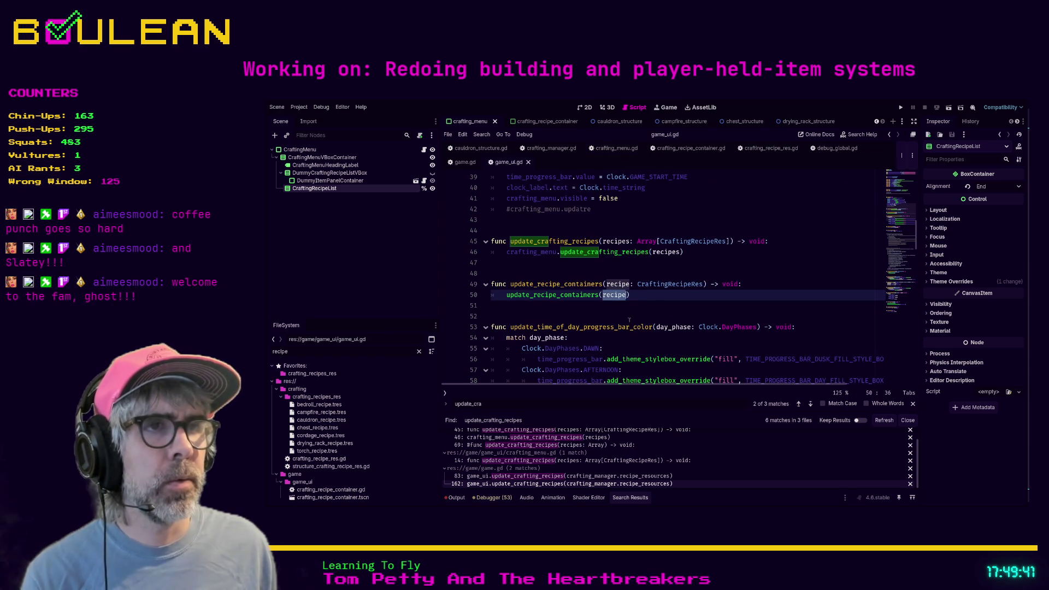
pyautogui.click(457, 163)
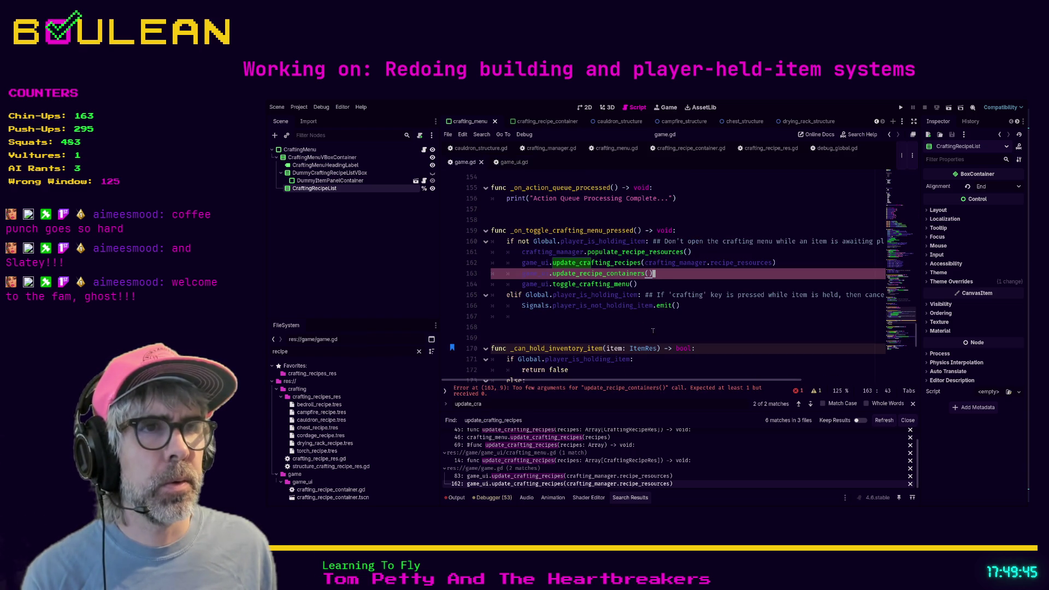
pyautogui.click(653, 327)
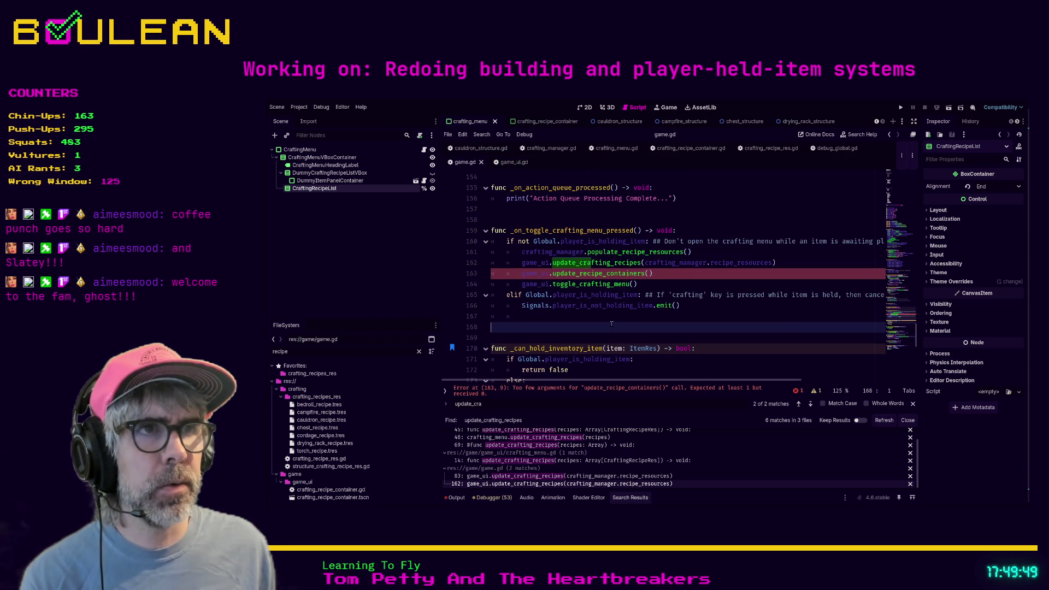
pyautogui.keyDown('ctrl'); pyautogui.click(604, 273); pyautogui.keyUp('ctrl')
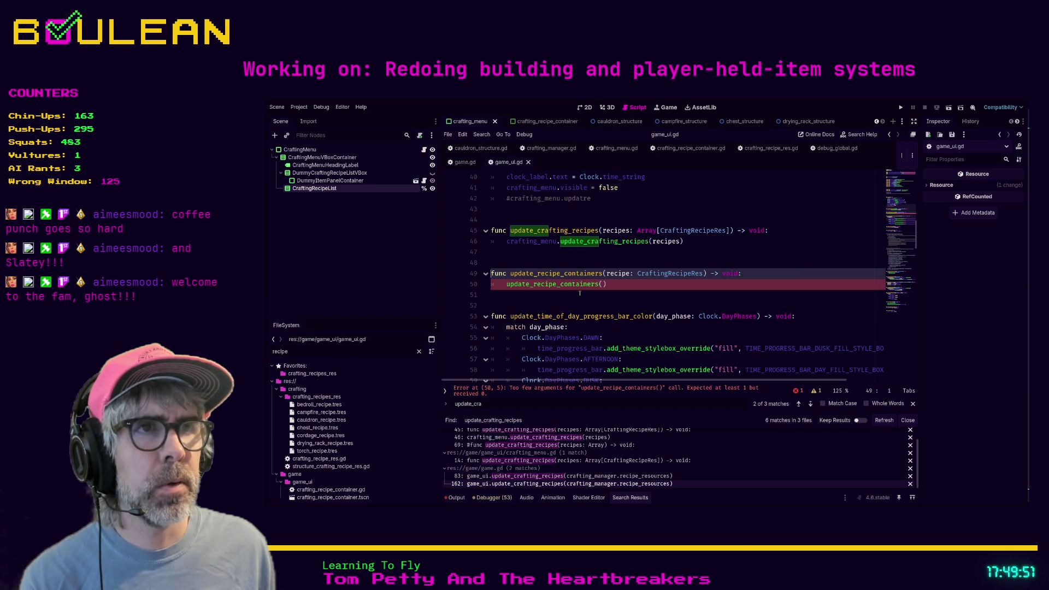
pyautogui.keyDown('shift'); pyautogui.click(703, 273); pyautogui.keyUp('shift')
pyautogui.press('BackSpace')
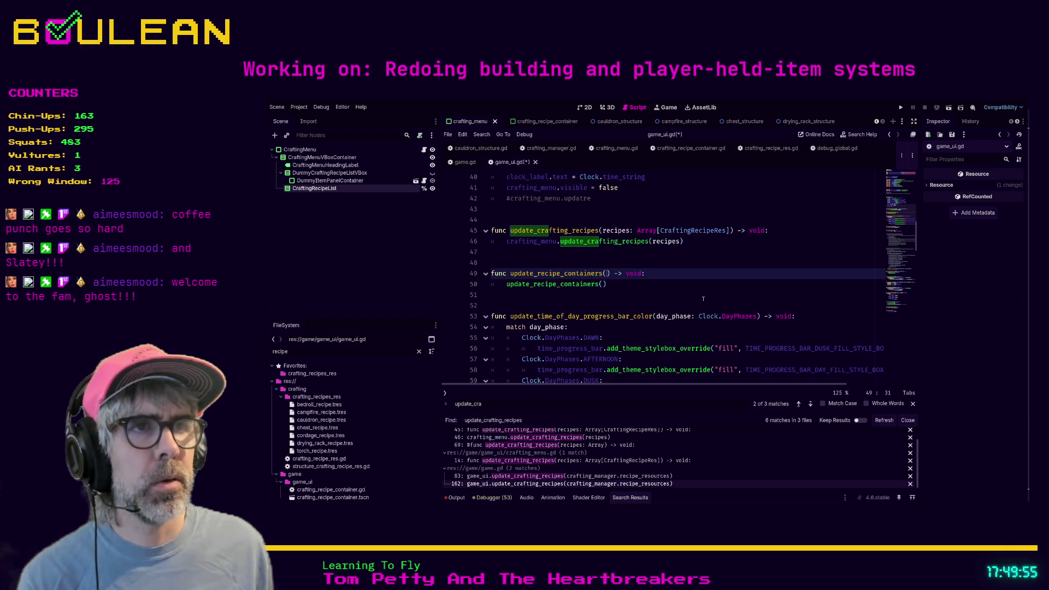
pyautogui.click(678, 303)
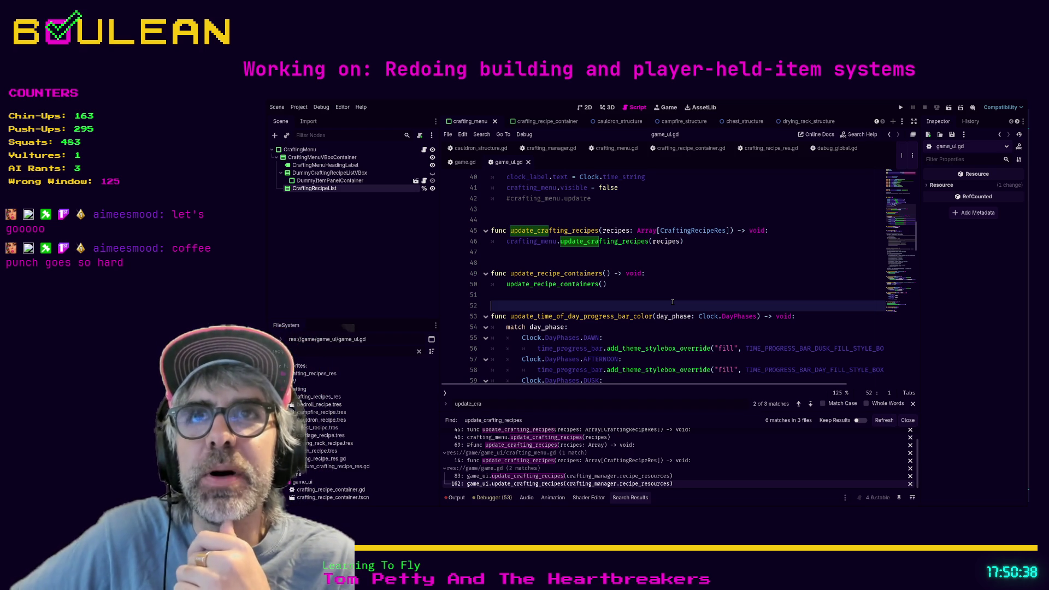
# Run the project with F5 to test the changes.
pyautogui.click(593, 296)
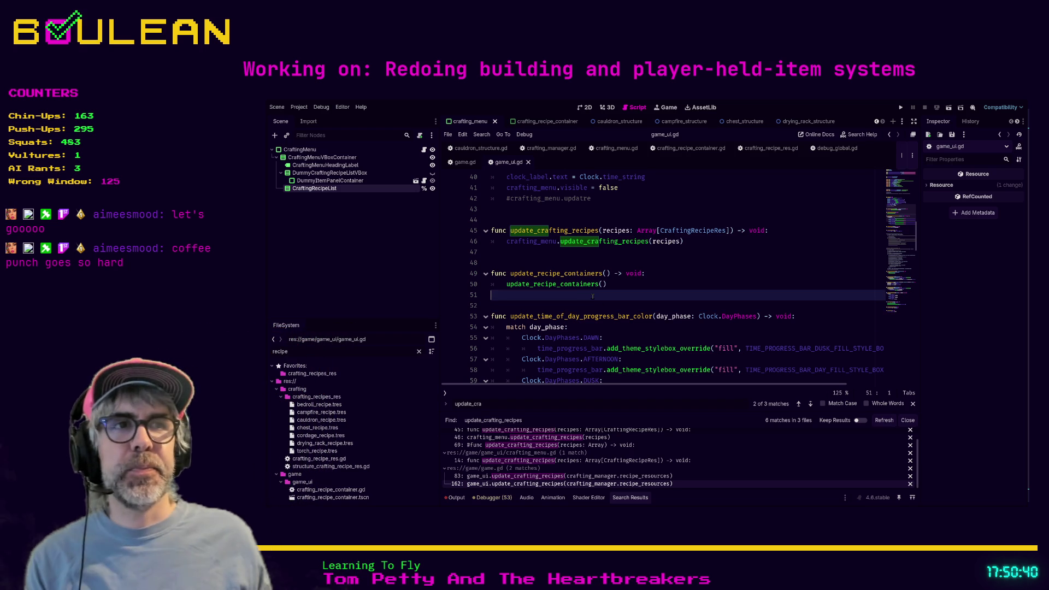
pyautogui.click(561, 306)
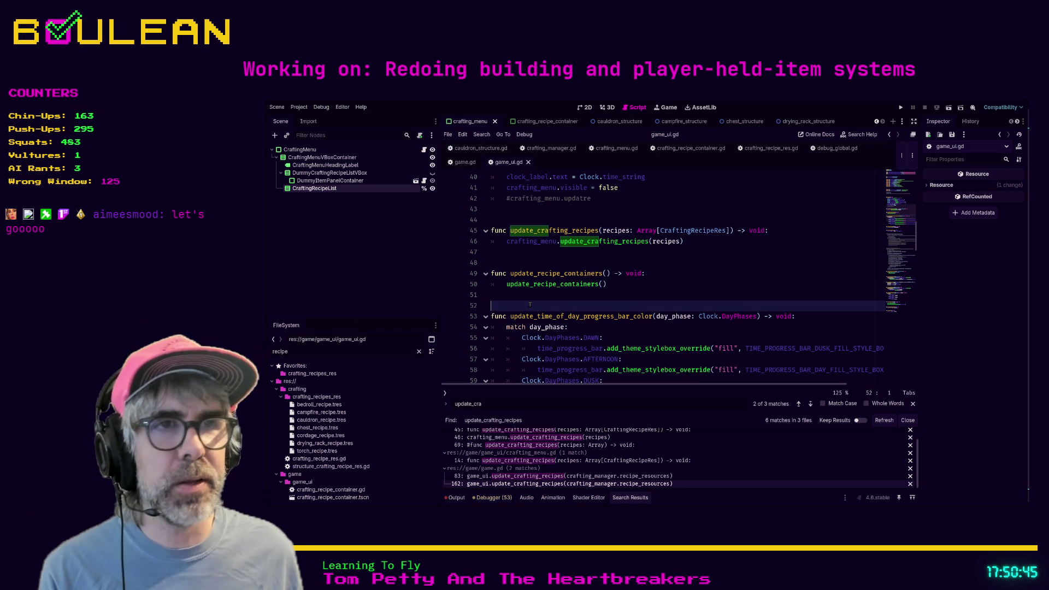
pyautogui.press('Up')
pyautogui.press('F5')
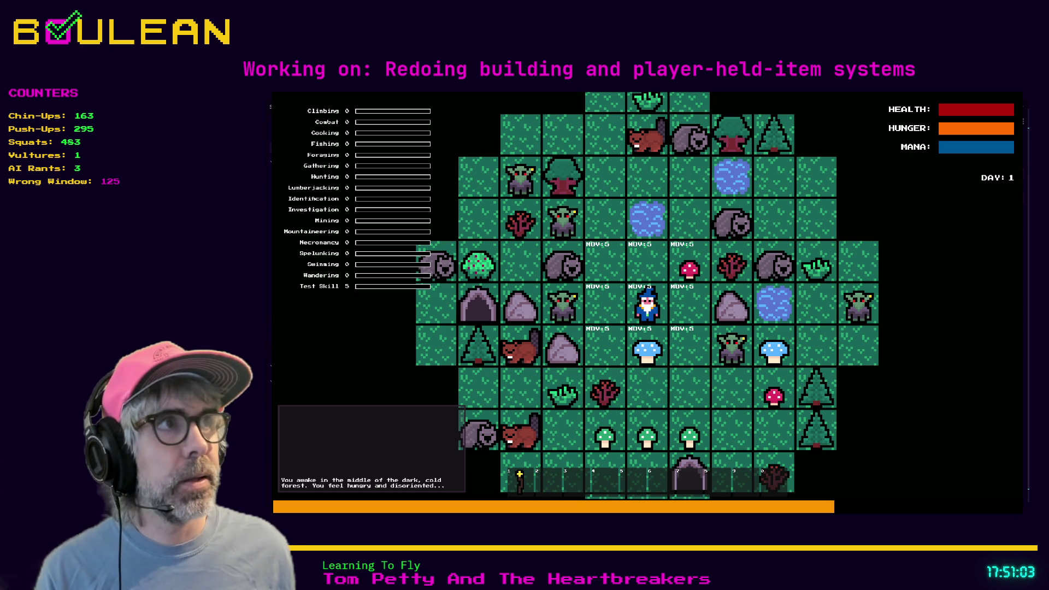
# Stop the running game with F8.
pyautogui.press('F8')
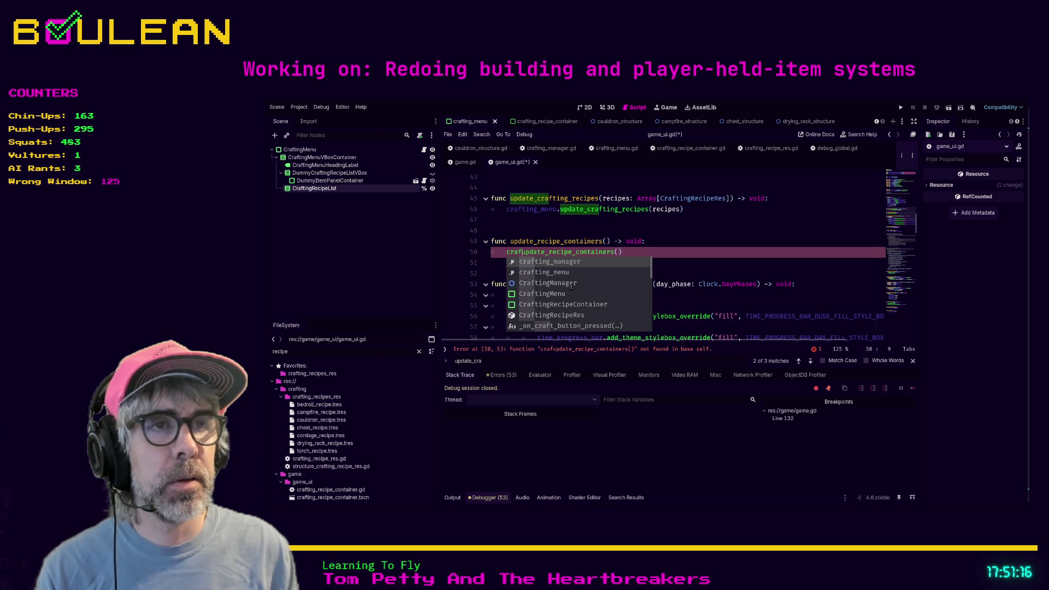
# Rewrite game_ui.gd line 50 as crafting_menu.update_recipe_containers() and save.
pyautogui.press('Tab')
pyautogui.write('.update_recip')
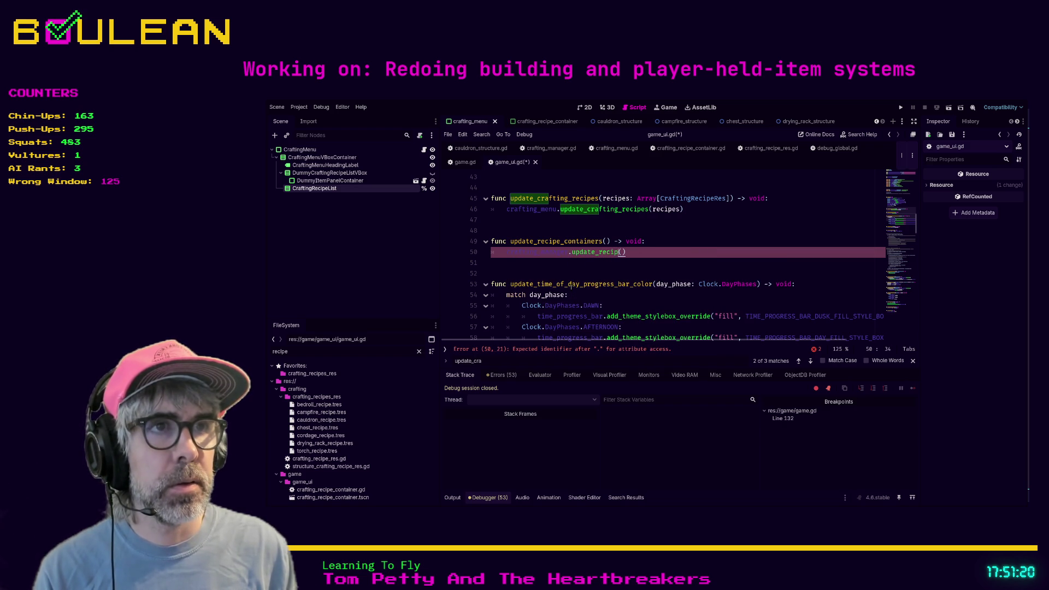
pyautogui.hotkey('shift', 'Home')
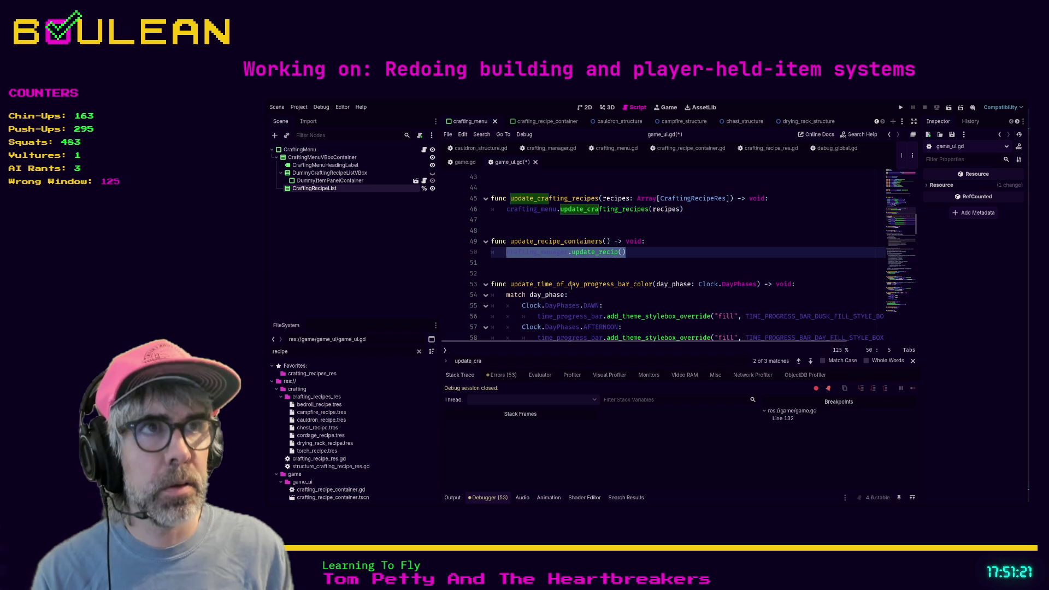
pyautogui.write('crafting')
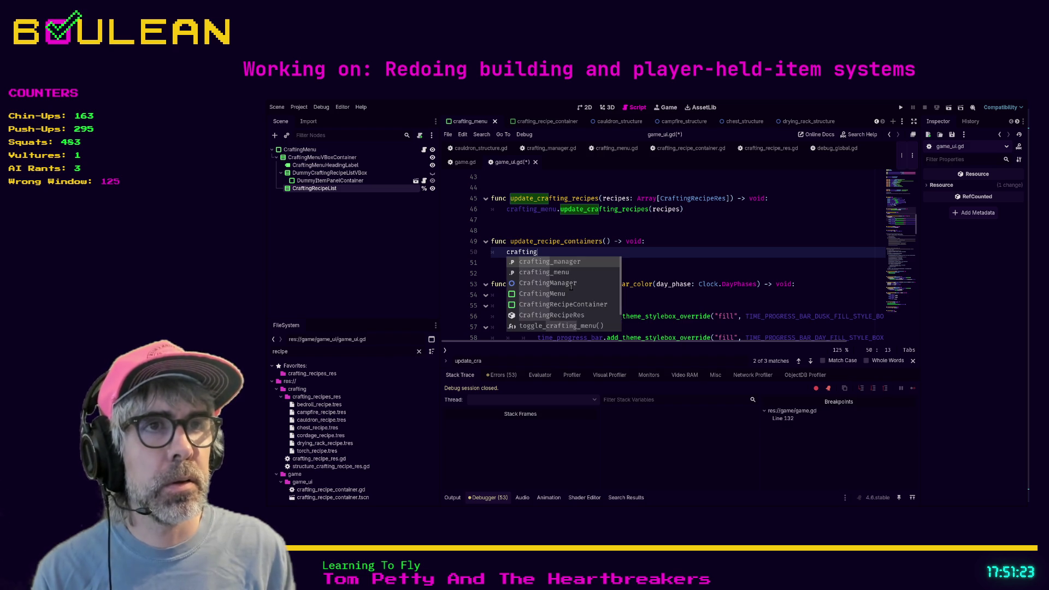
pyautogui.write('_menu')
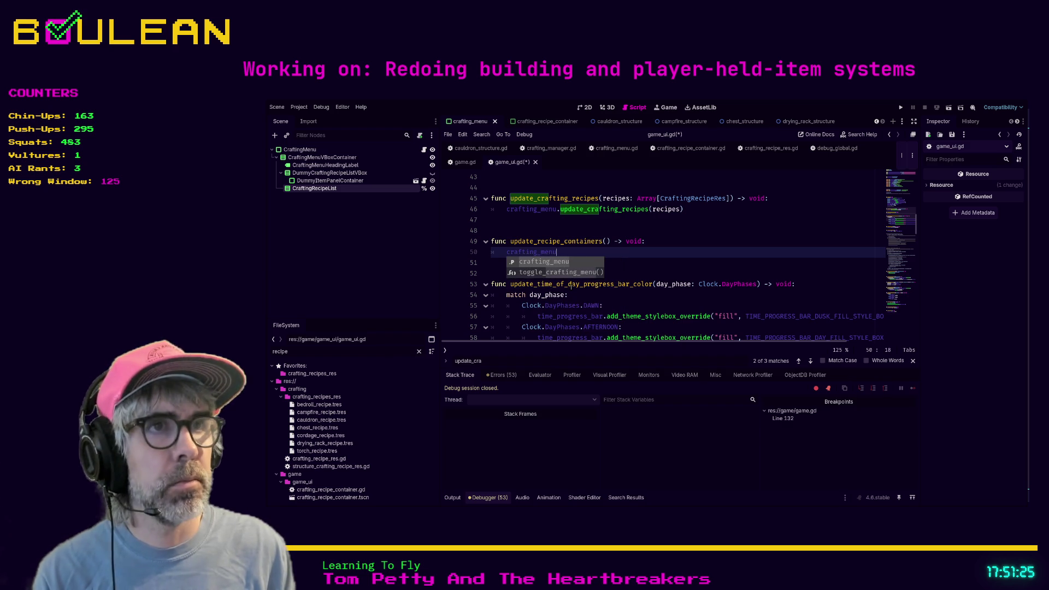
pyautogui.write('.c')
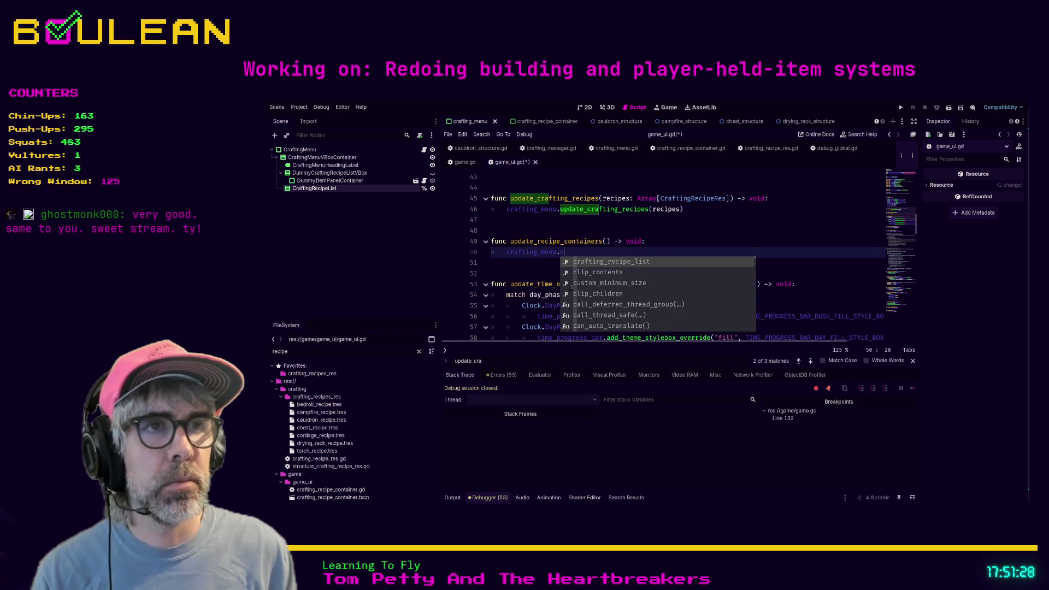
pyautogui.write('on')
pyautogui.press('BackSpace')
pyautogui.press('BackSpace')
pyautogui.write('upd')
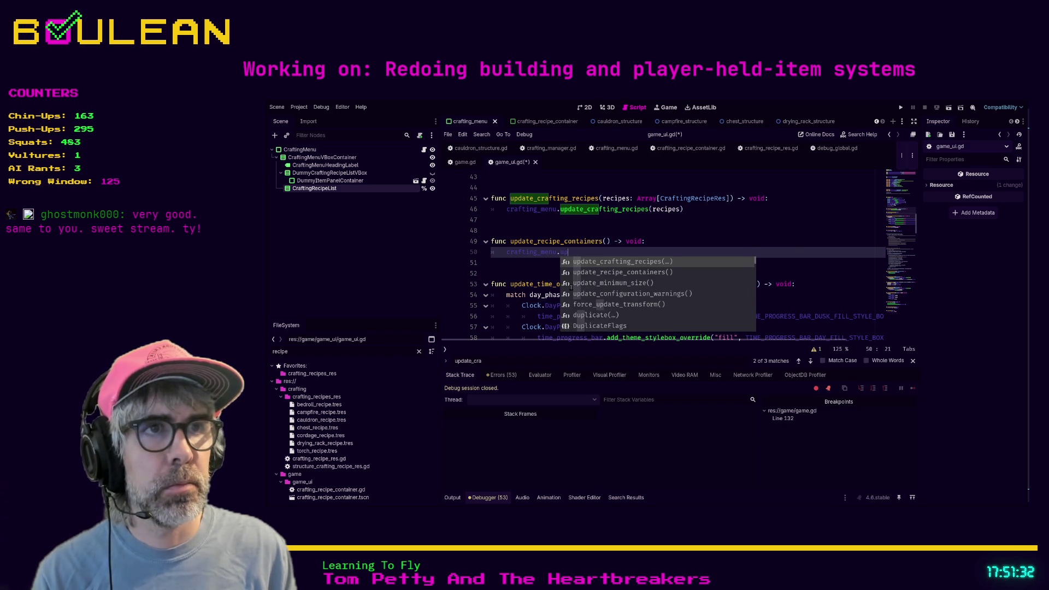
pyautogui.press('Down')
pyautogui.press('Return')
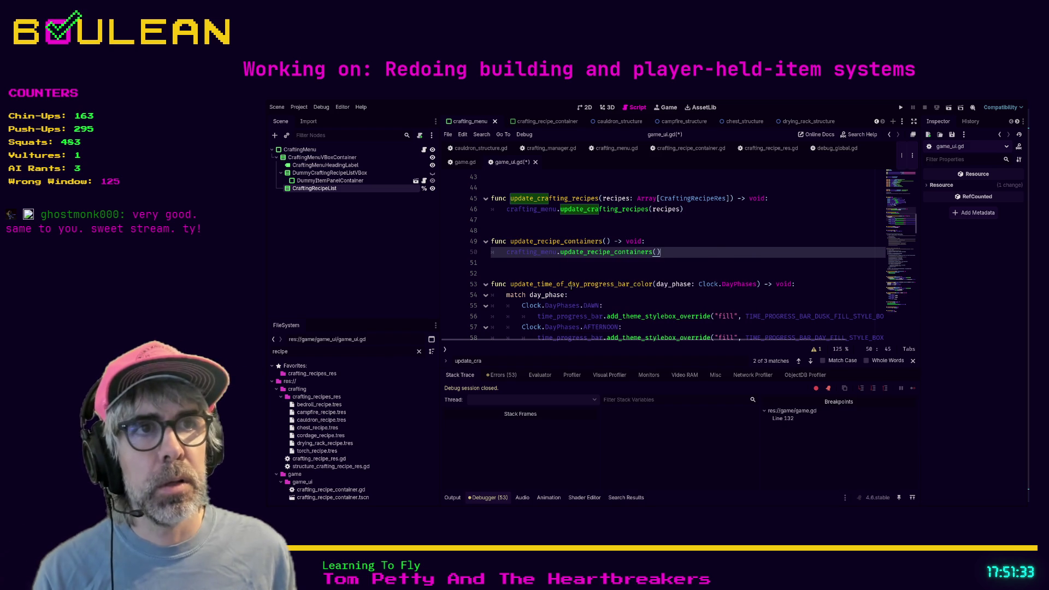
pyautogui.hotkey('ctrl', 's')
pyautogui.click(544, 272)
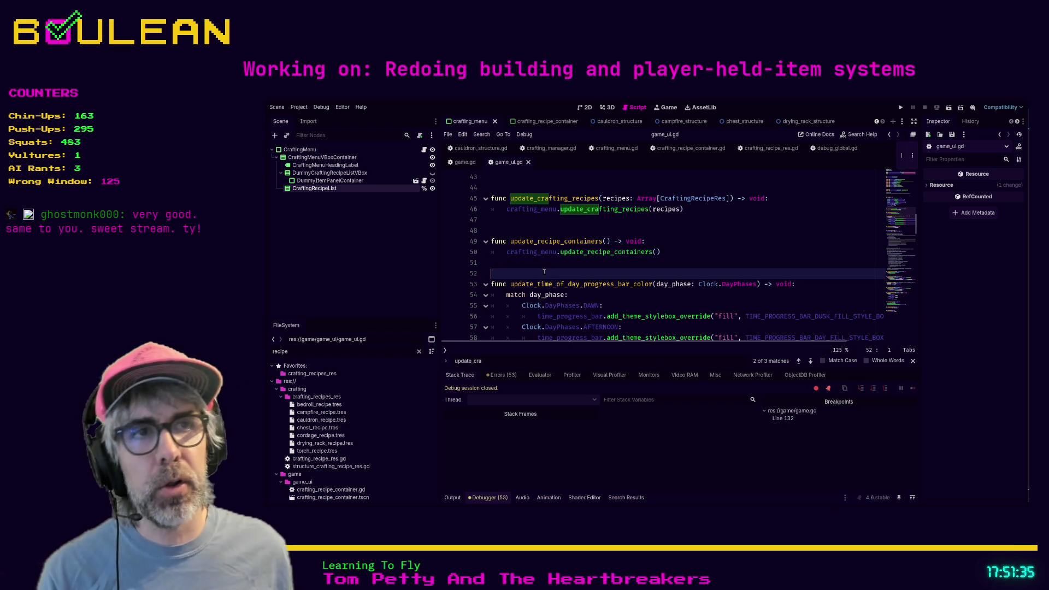
pyautogui.click(516, 263)
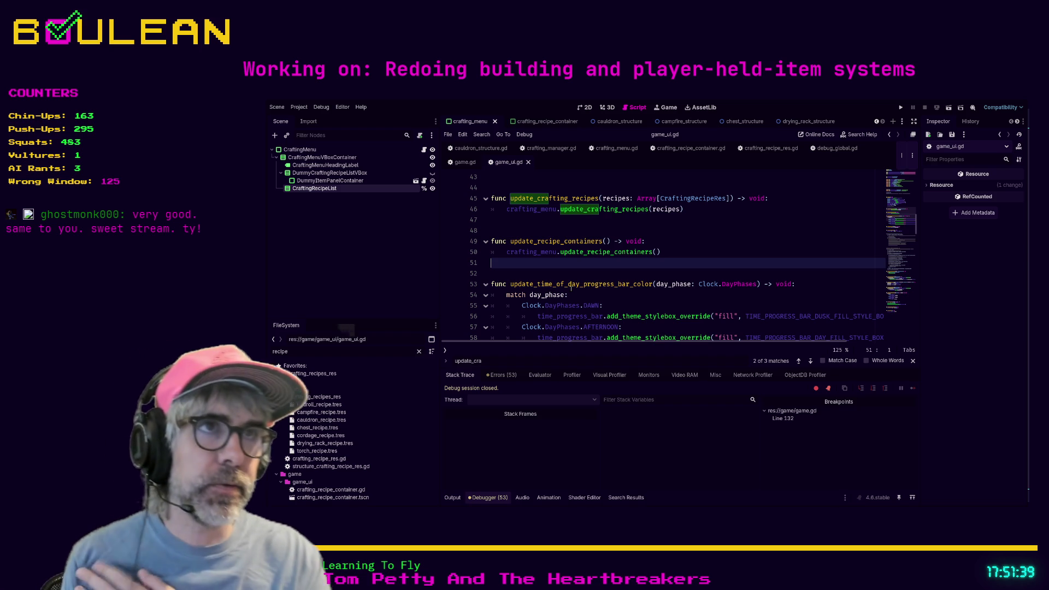
# Launch the game, harvest grass tufts, and craft Cordage from the crafting list.
pyautogui.press('F5')
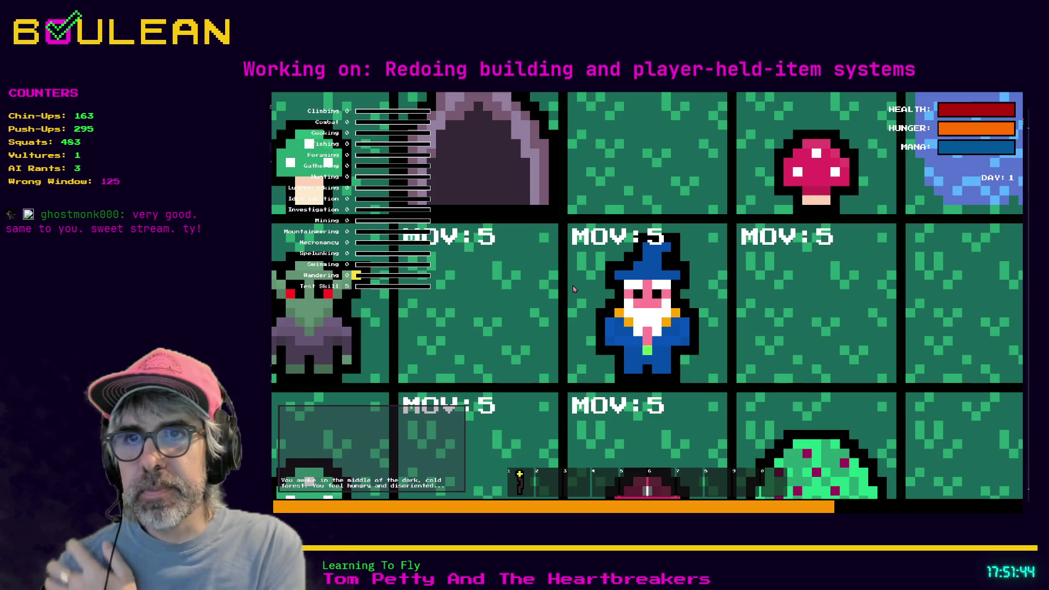
pyautogui.scroll(-5, 573, 289)
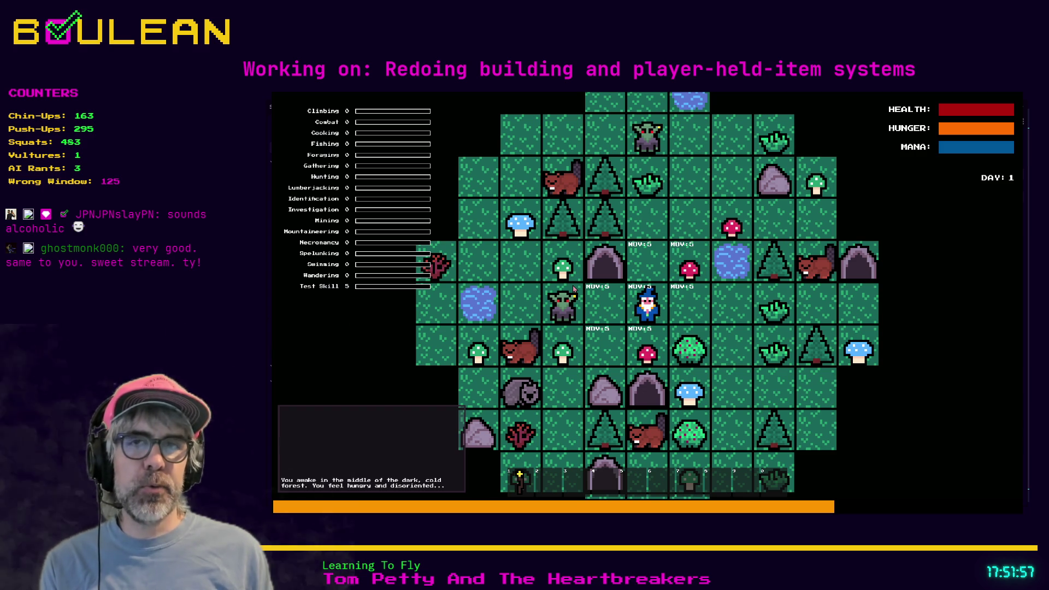
pyautogui.press('c')
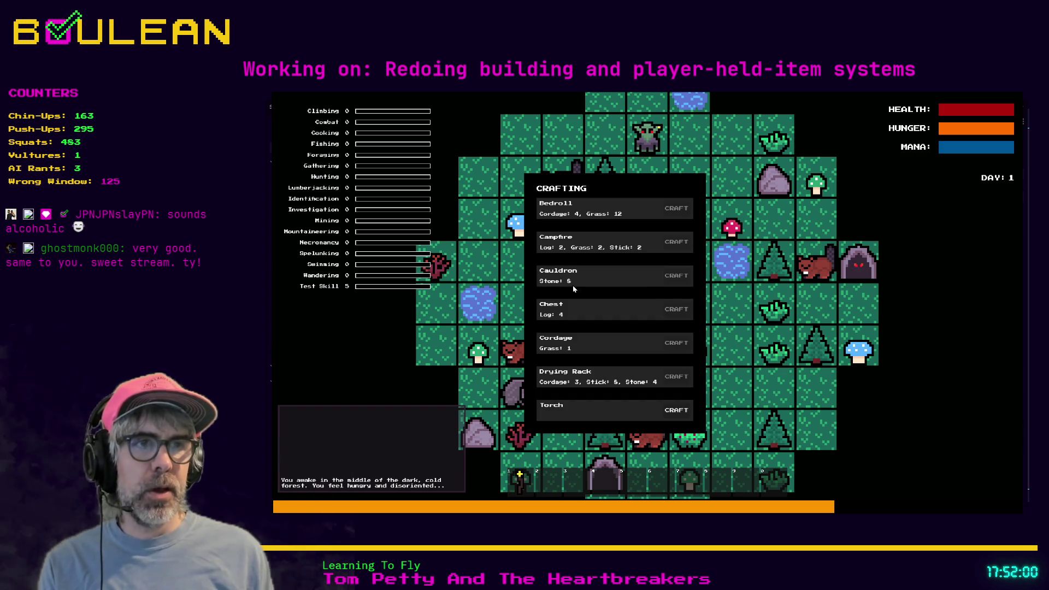
pyautogui.press('c')
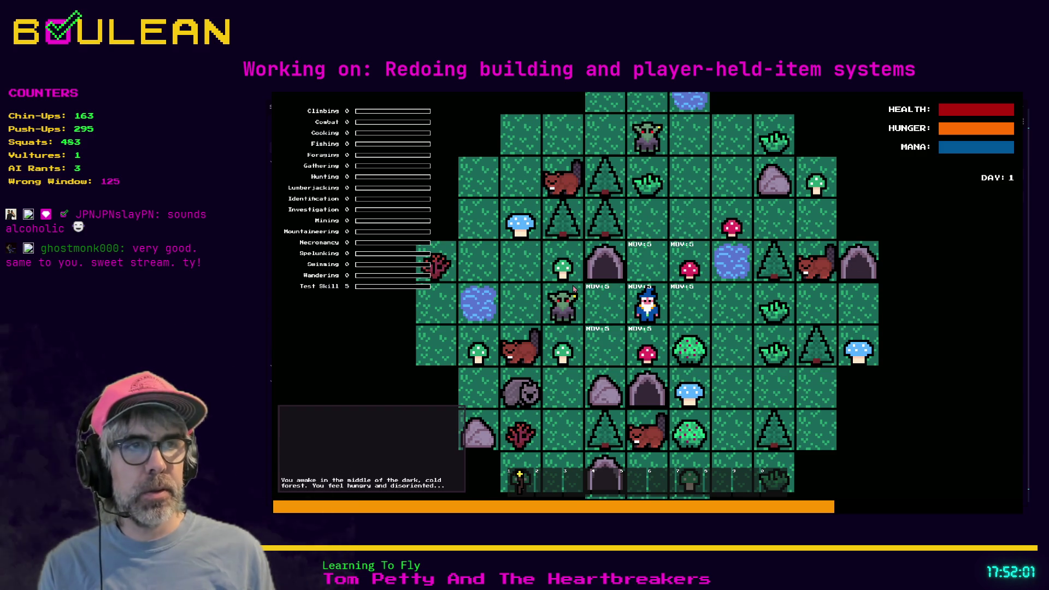
pyautogui.press('Up')
pyautogui.press('Up')
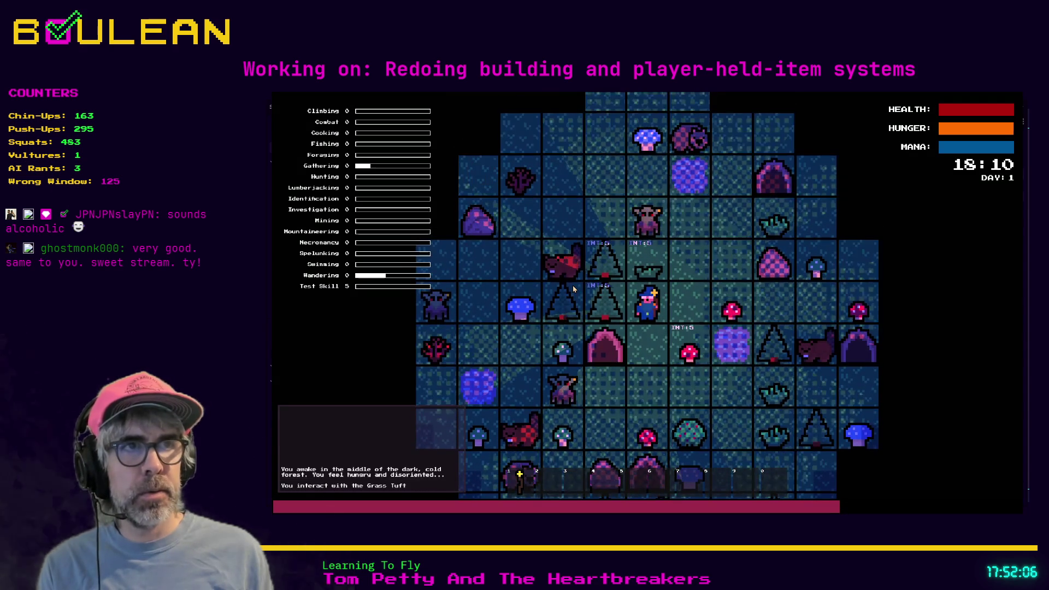
pyautogui.press('Up')
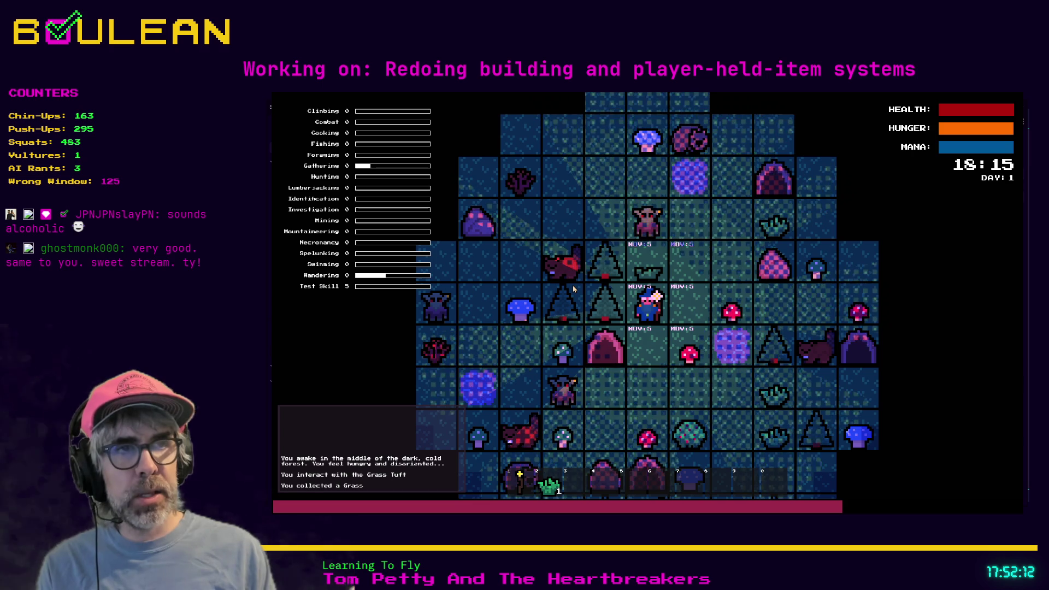
pyautogui.press('c')
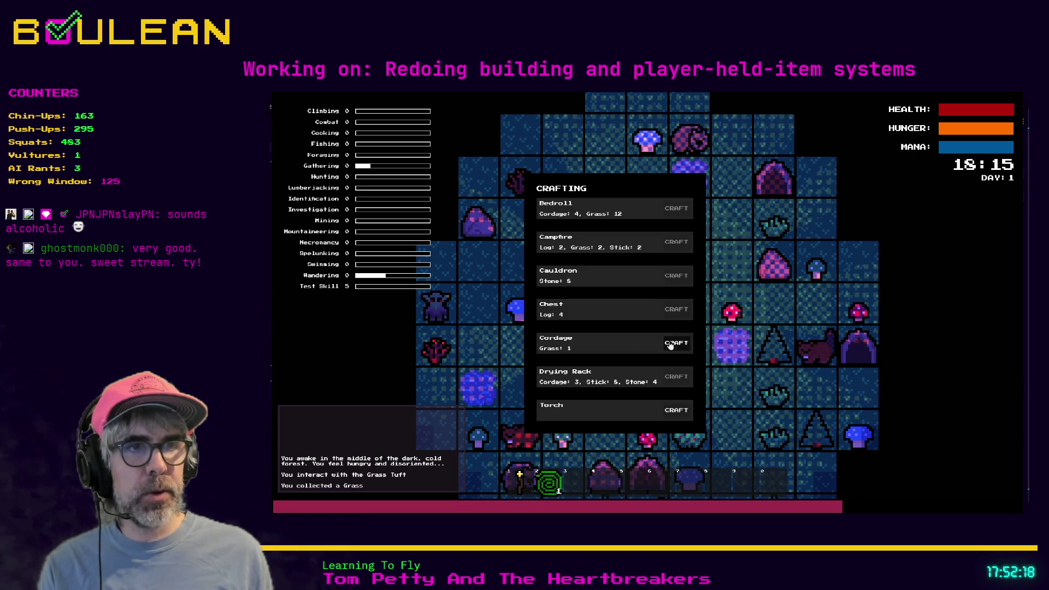
pyautogui.press('c')
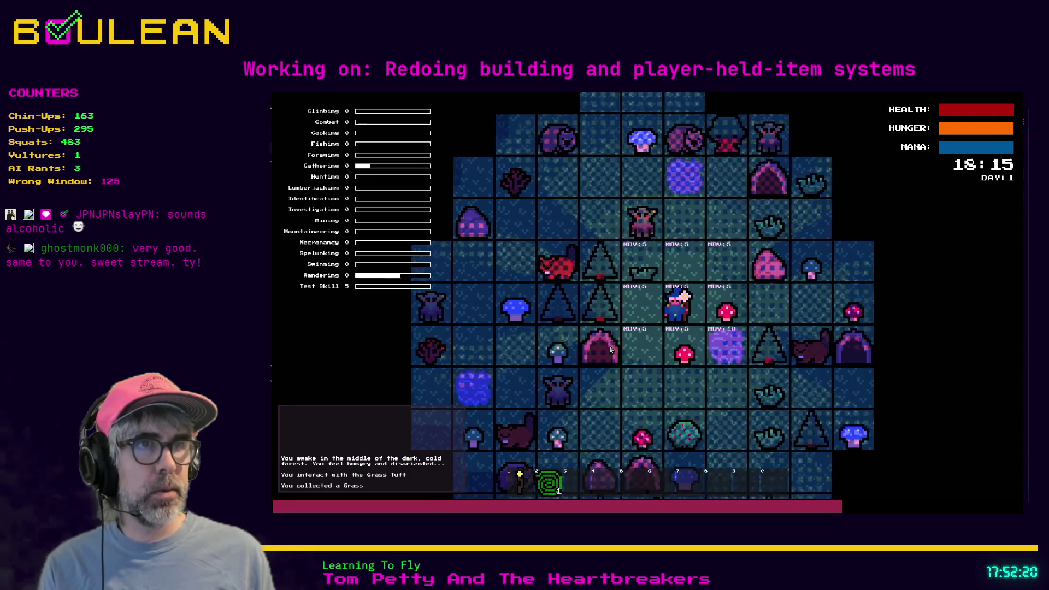
pyautogui.press('w')
pyautogui.press('d')
pyautogui.press('c')
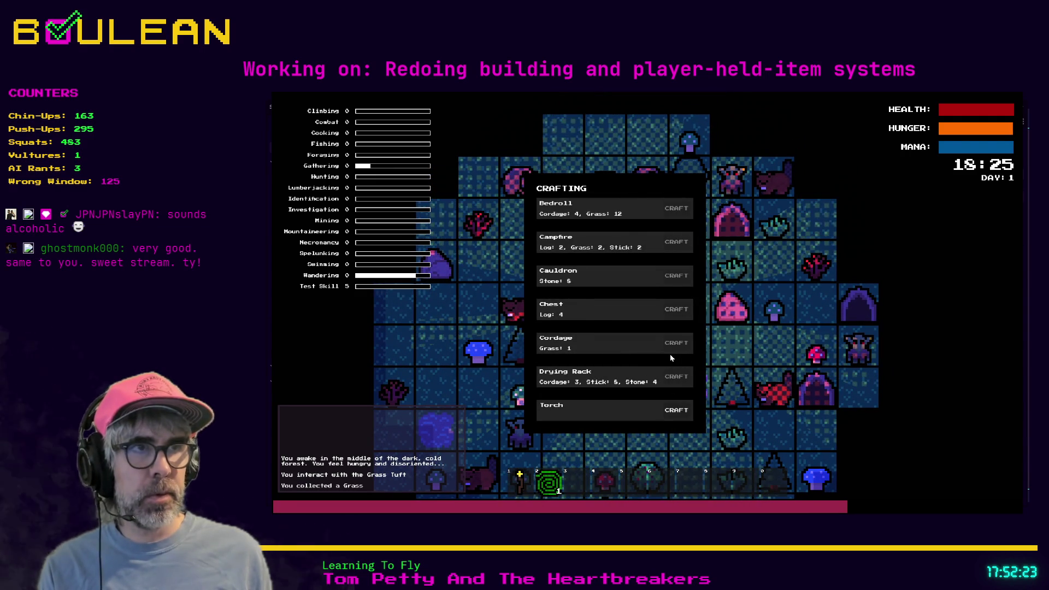
pyautogui.press('c')
pyautogui.press('w')
pyautogui.press('d')
pyautogui.press('d')
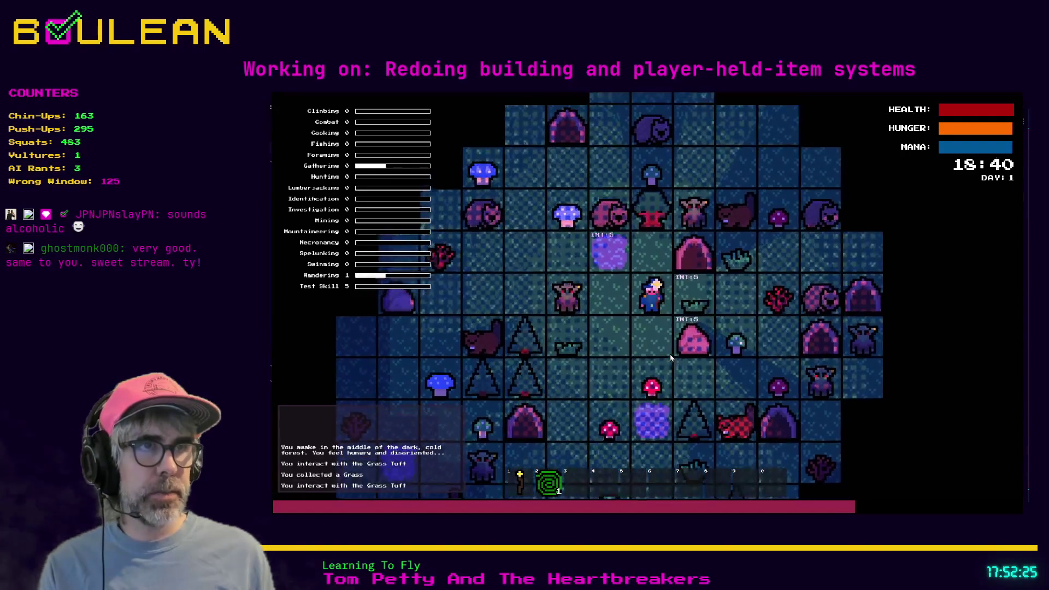
pyautogui.press('c')
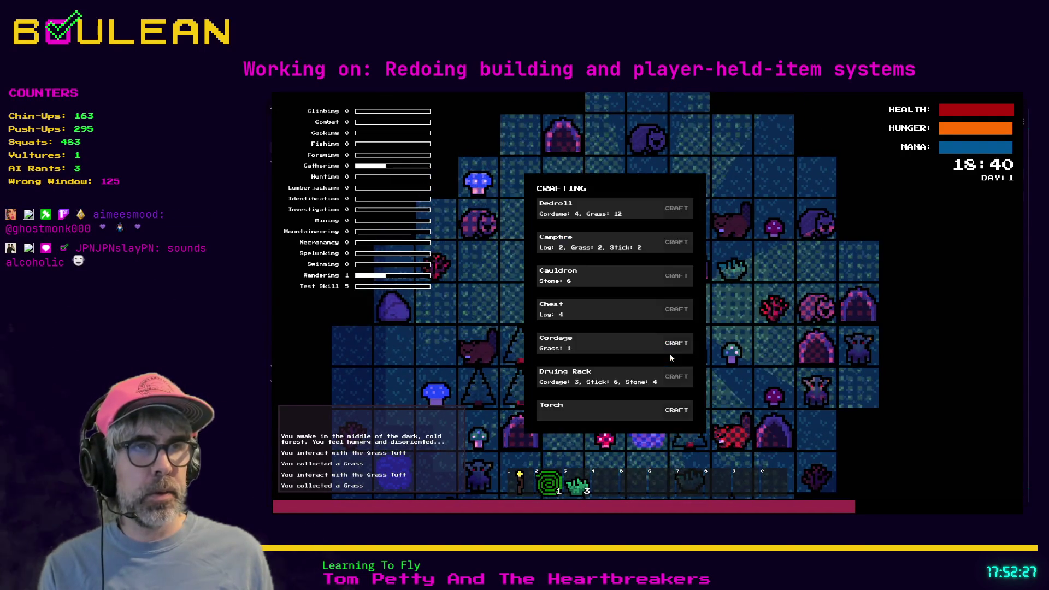
pyautogui.click(678, 344)
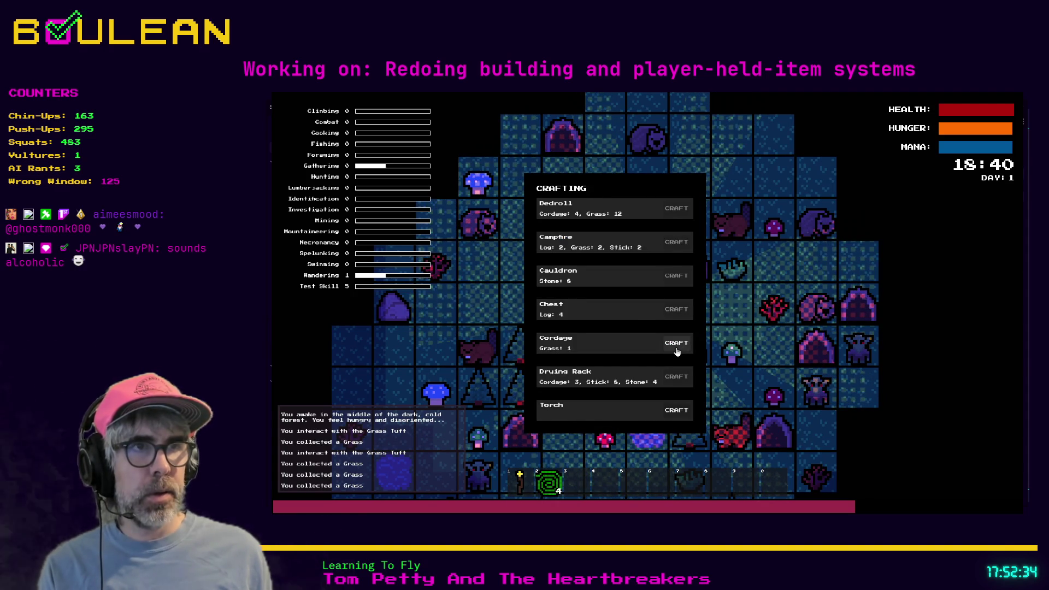
# Gather more grass, sticks and a green mushroom, then defeat the beaver.
pyautogui.press('d')
pyautogui.press('d')
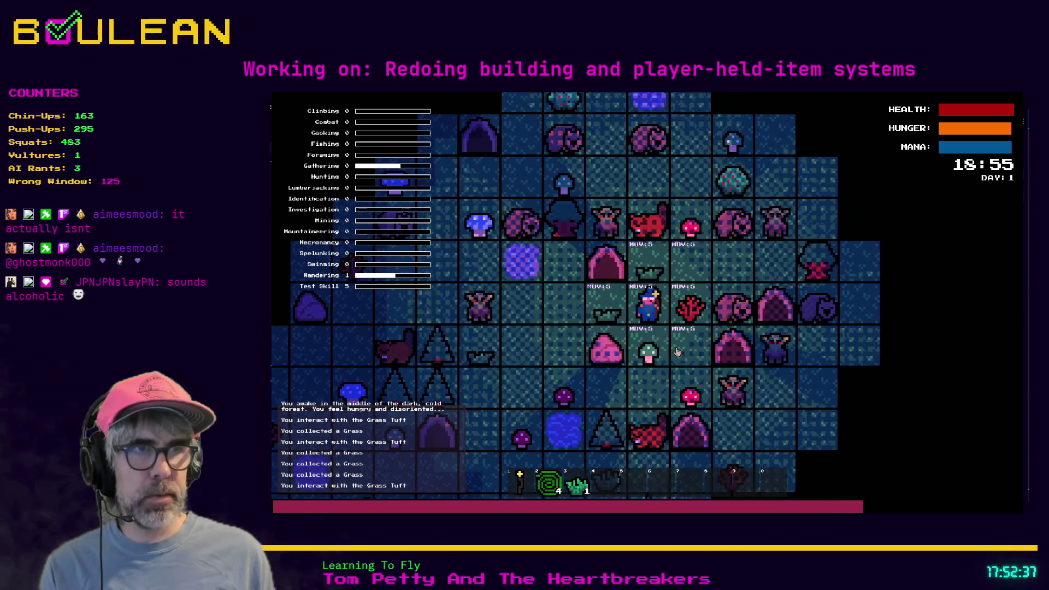
pyautogui.press('e')
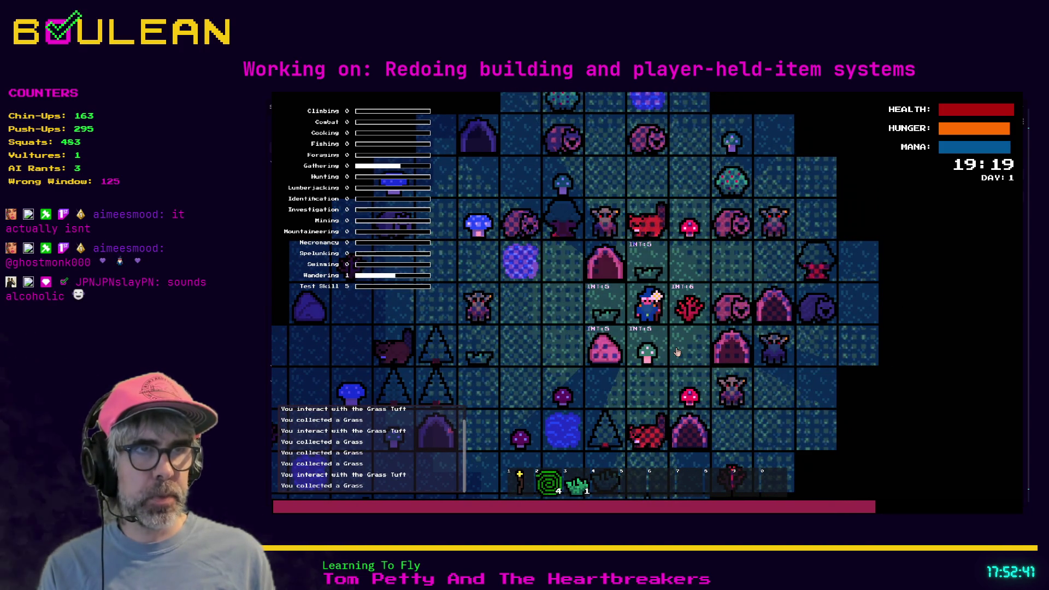
pyautogui.press('e')
pyautogui.press('e')
pyautogui.press('e')
pyautogui.press('e')
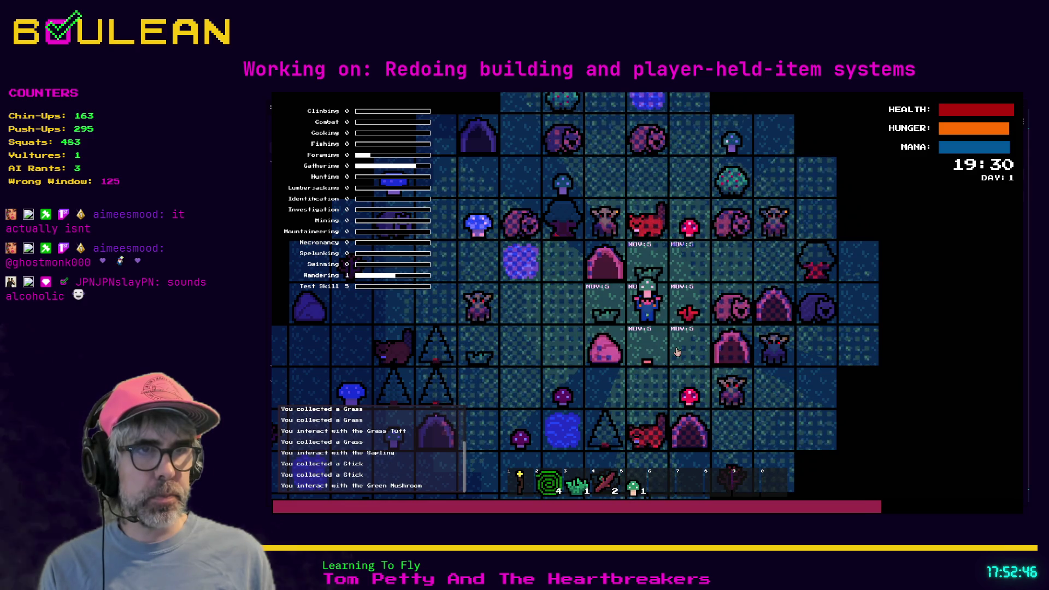
pyautogui.press('e')
pyautogui.press('s')
pyautogui.press('s')
pyautogui.press('s')
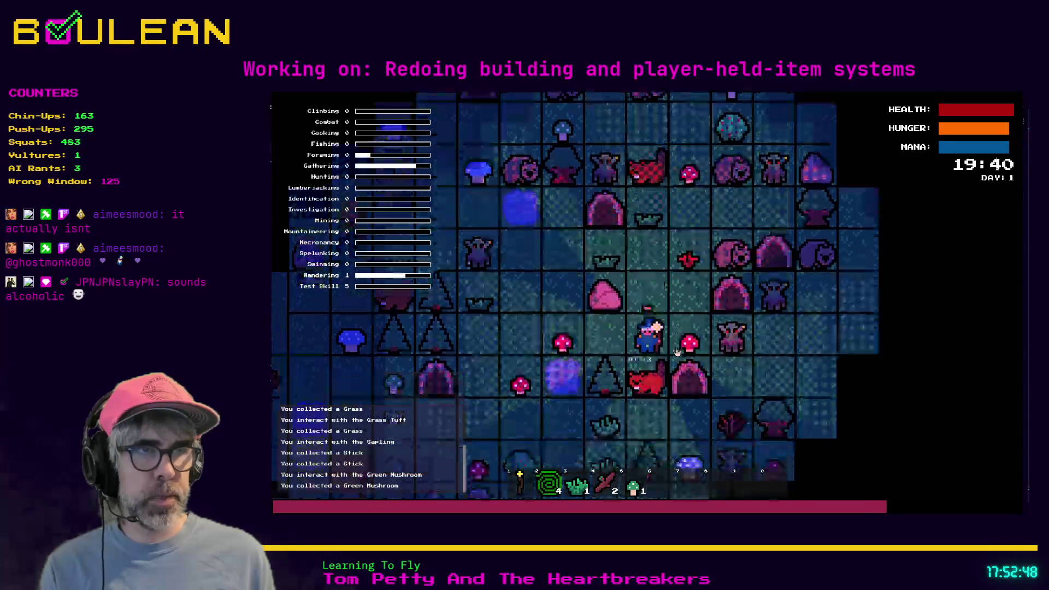
pyautogui.press('s')
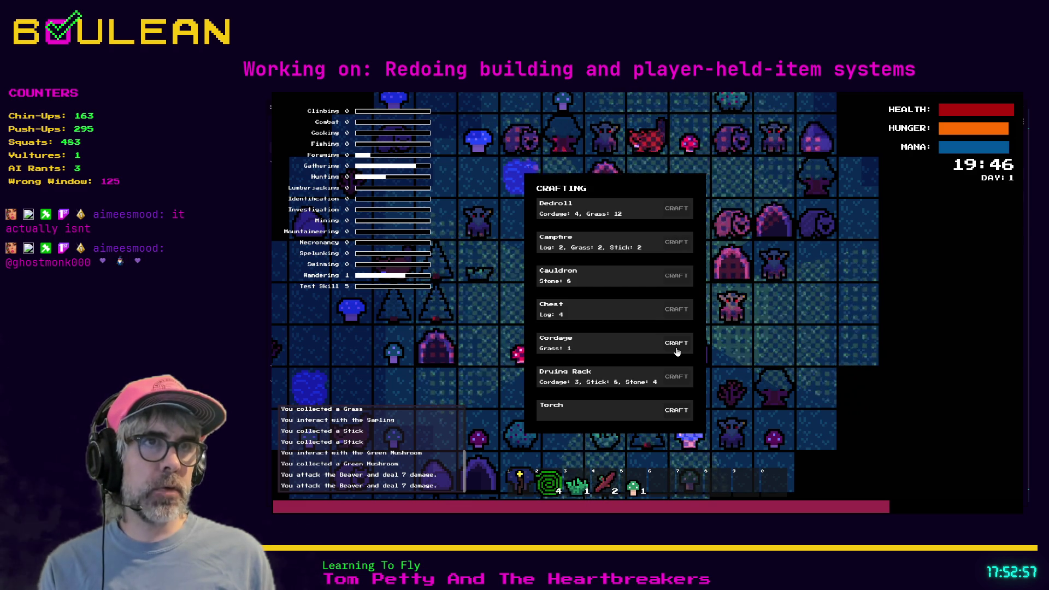
# Chop the nearby tree, pick up its log, and gather the grass tufts to the west.
pyautogui.press('Escape')
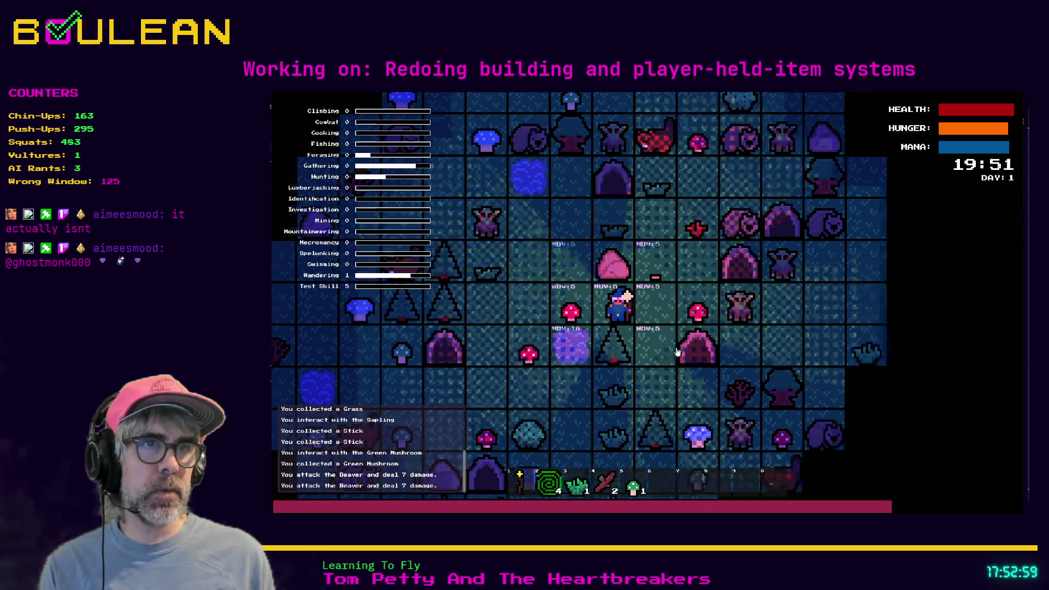
pyautogui.press('a')
pyautogui.press('s')
pyautogui.press('s')
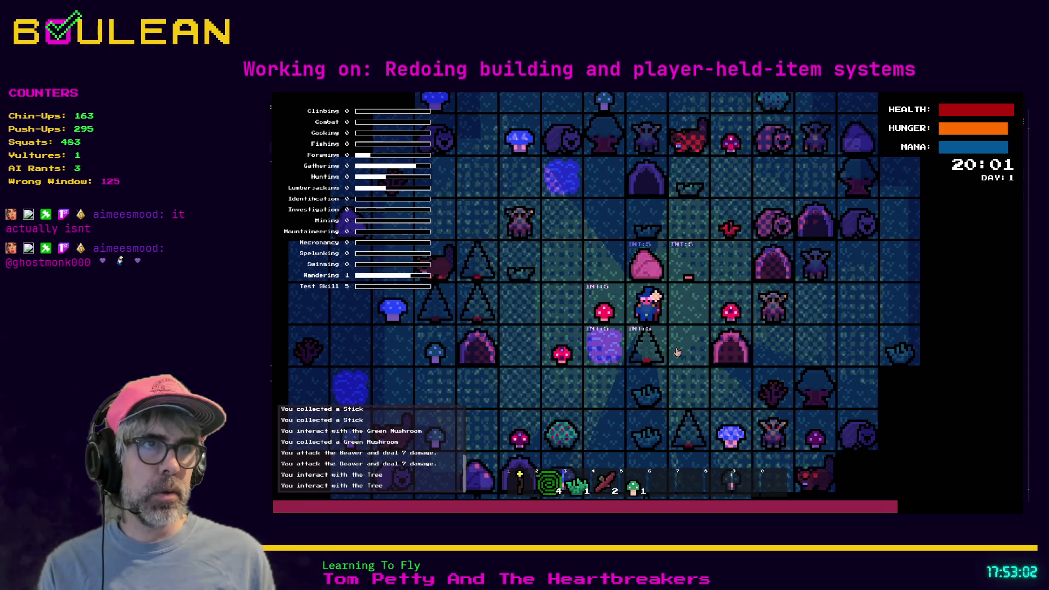
pyautogui.press('d')
pyautogui.press('s')
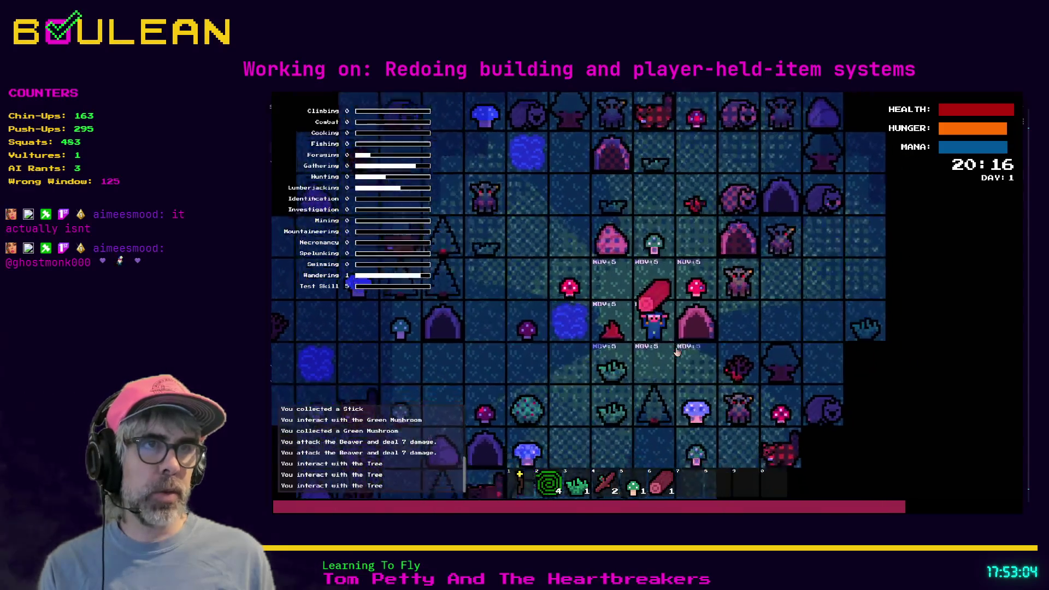
pyautogui.press('s')
pyautogui.press('a')
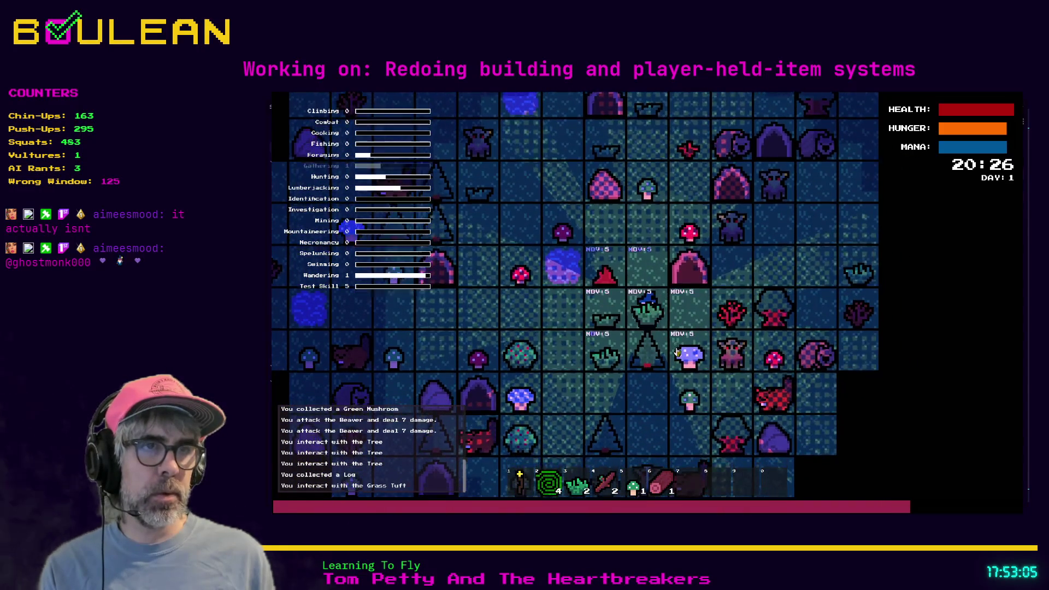
pyautogui.press('a')
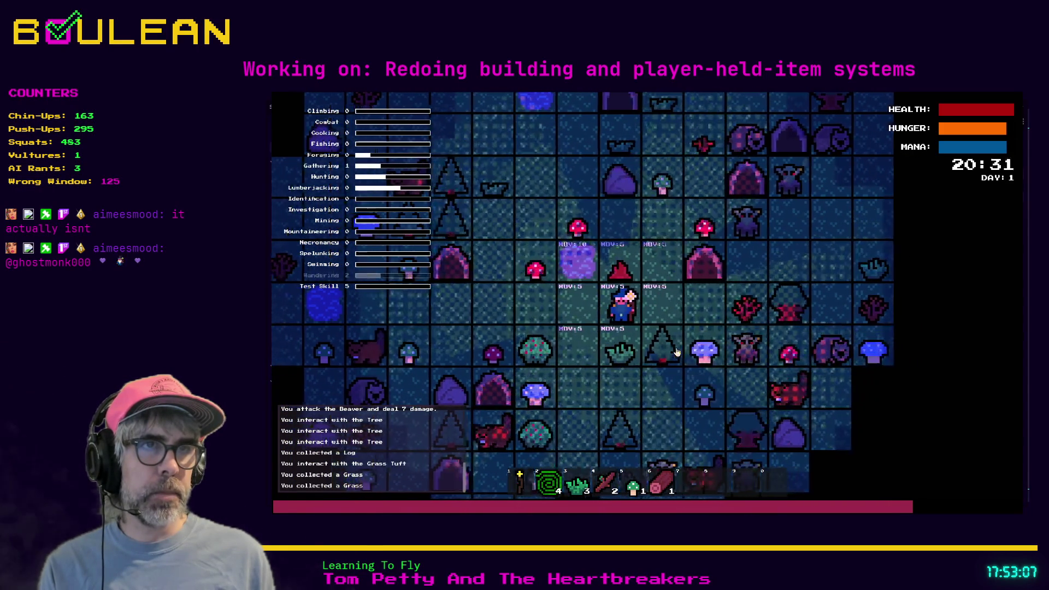
pyautogui.press('a')
pyautogui.press('c')
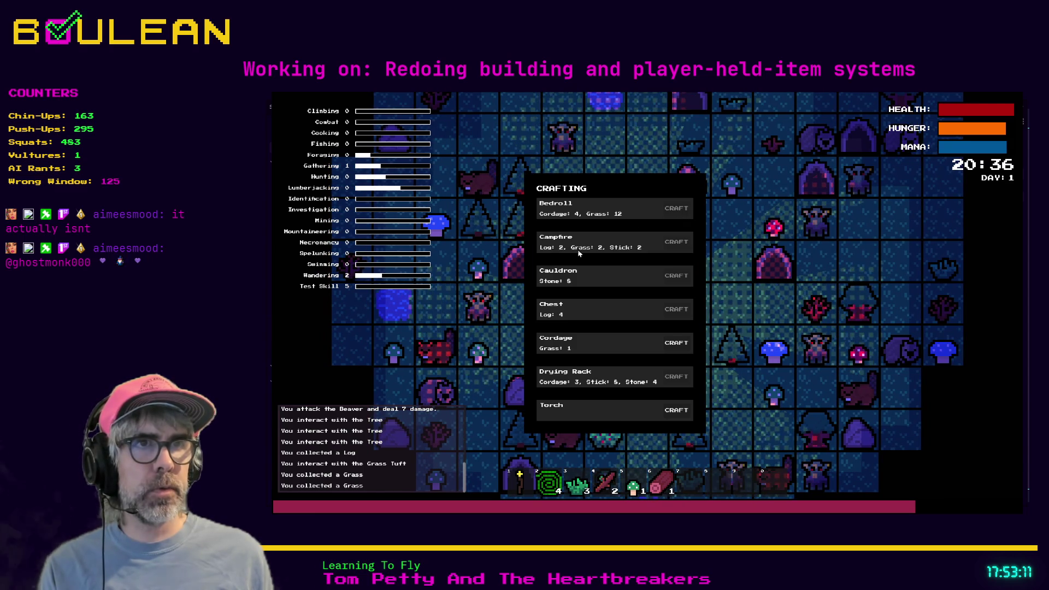
pyautogui.press('c')
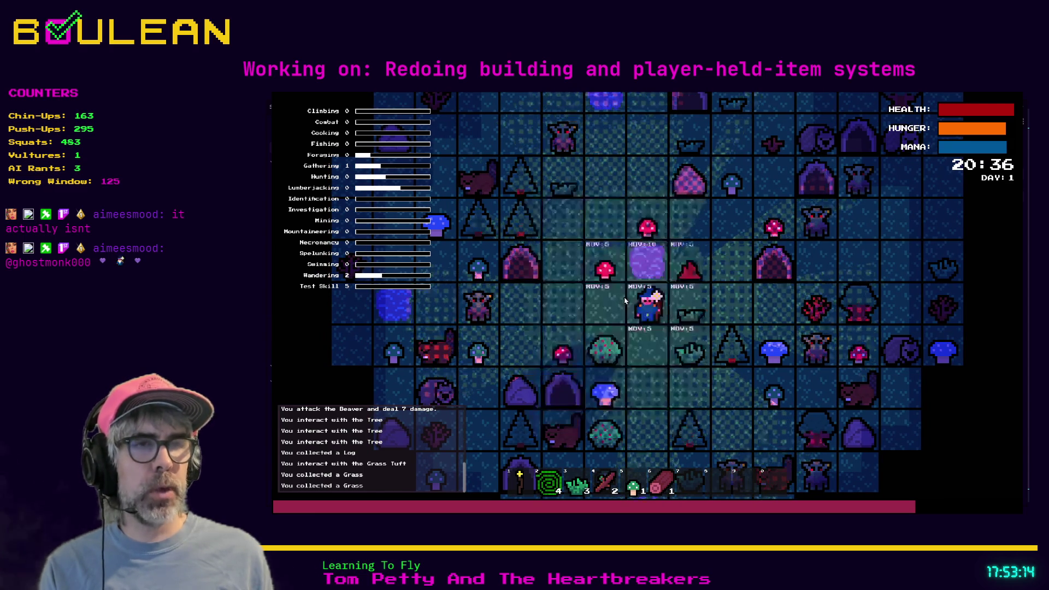
# Chop the tree below the player for a second log and open the crafting list.
pyautogui.press('s')
pyautogui.press('d')
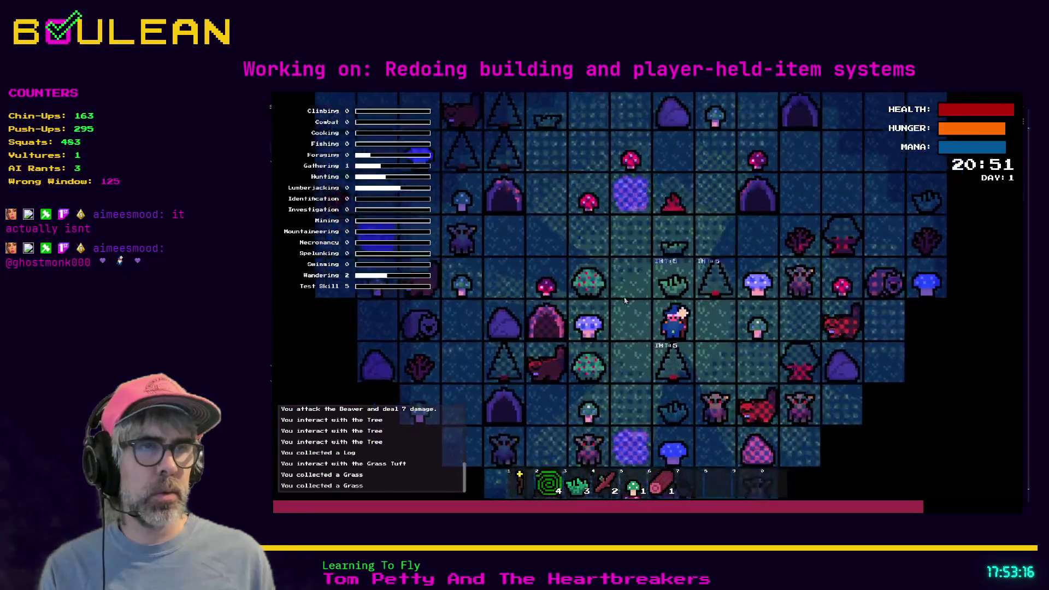
pyautogui.press('e')
pyautogui.press('s')
pyautogui.press('s')
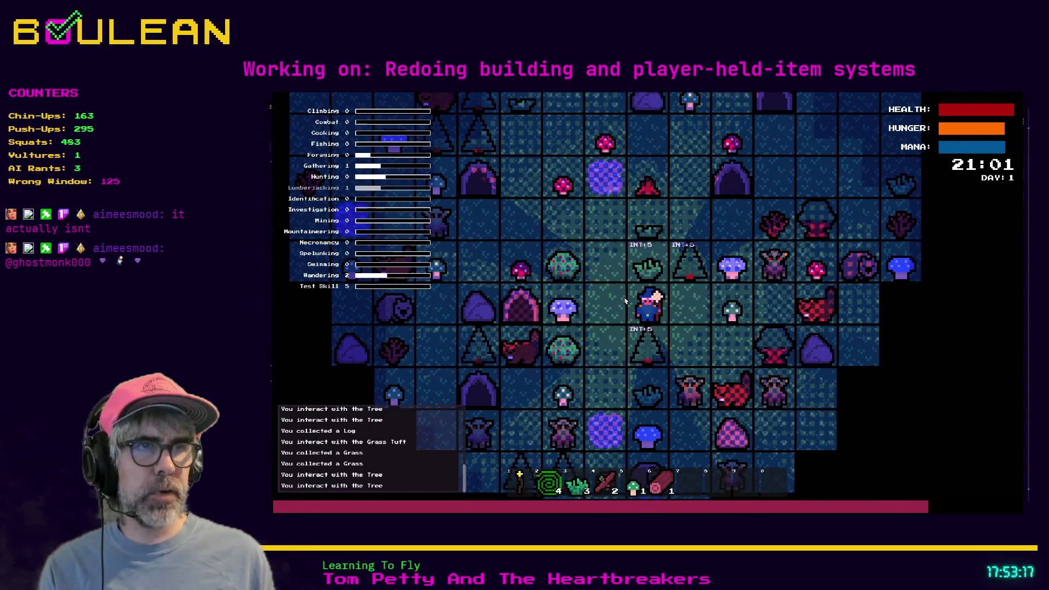
pyautogui.press('s')
pyautogui.press('c')
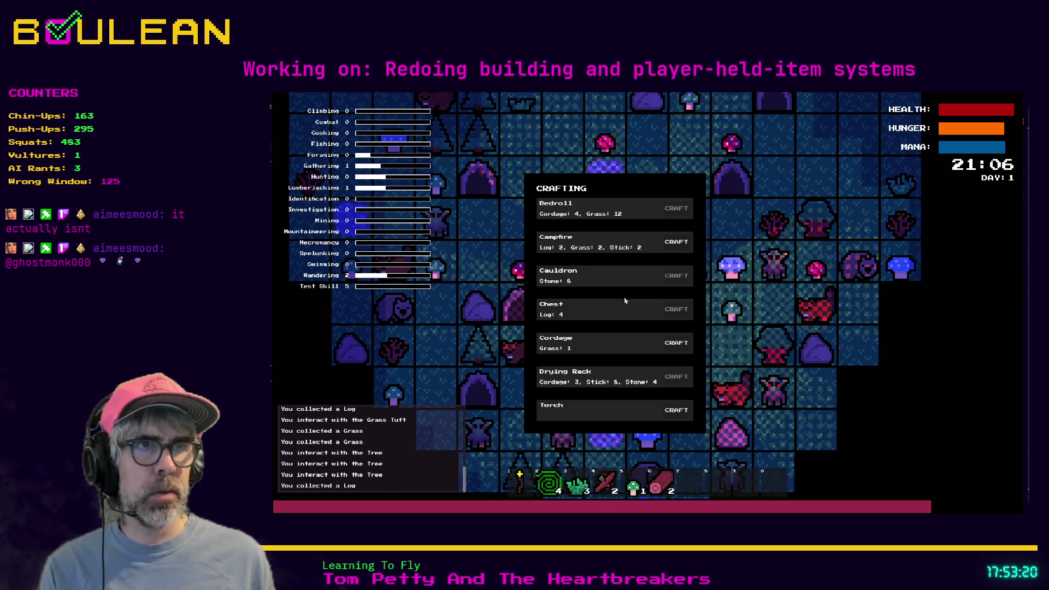
# Craft a campfire, pick up another log, and place the campfire right of the player.
pyautogui.click(669, 248)
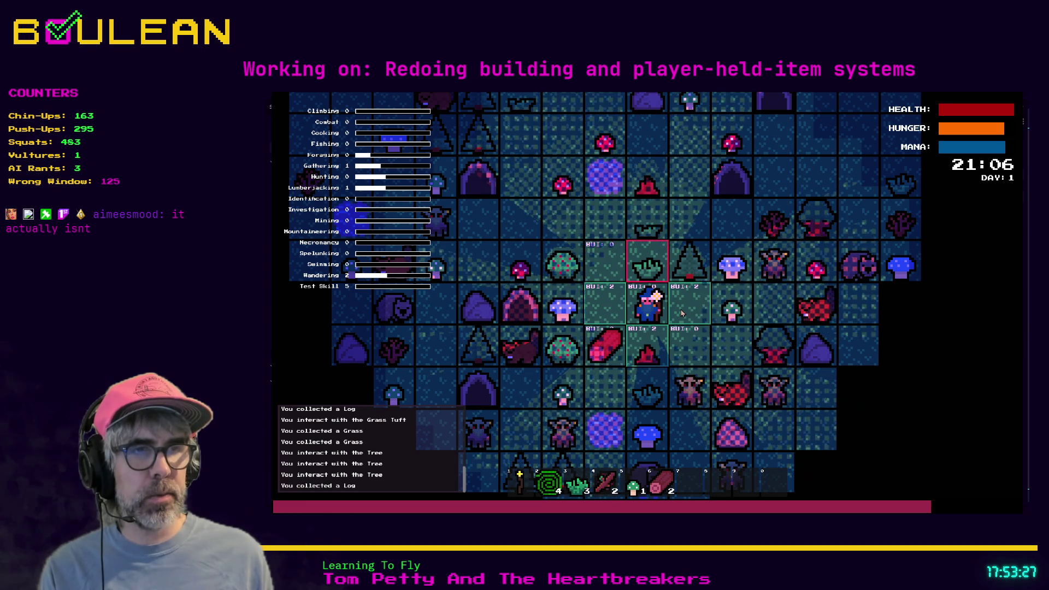
pyautogui.press('Escape')
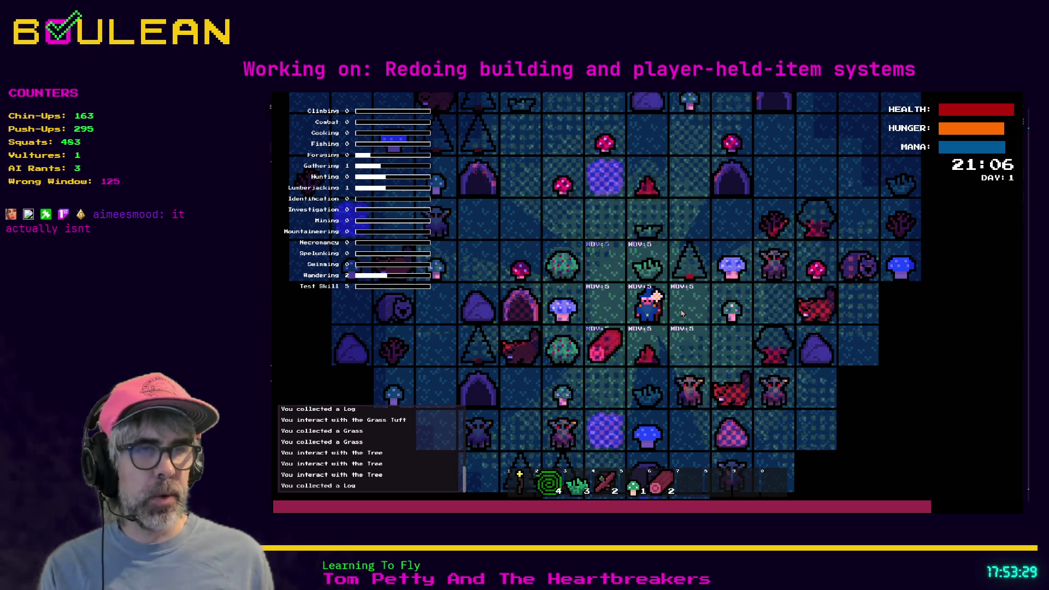
pyautogui.press('a')
pyautogui.press('s')
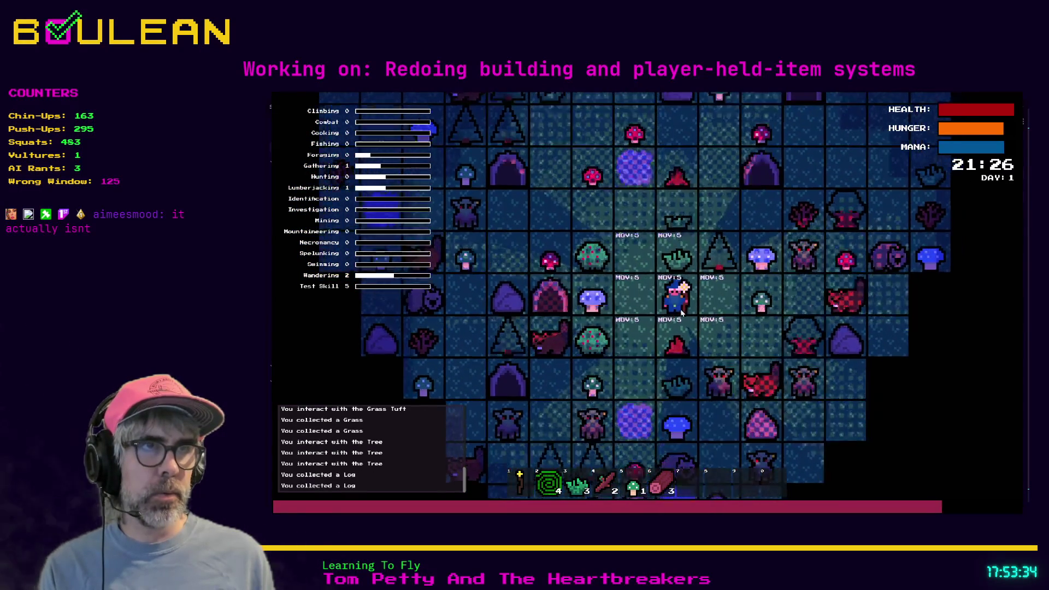
pyautogui.press('c')
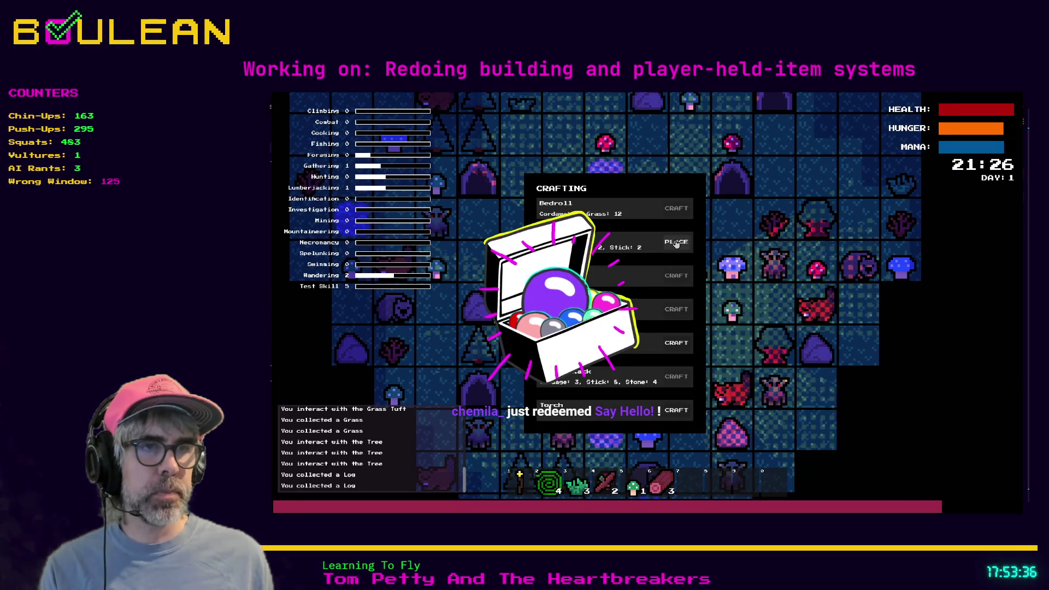
pyautogui.click(676, 243)
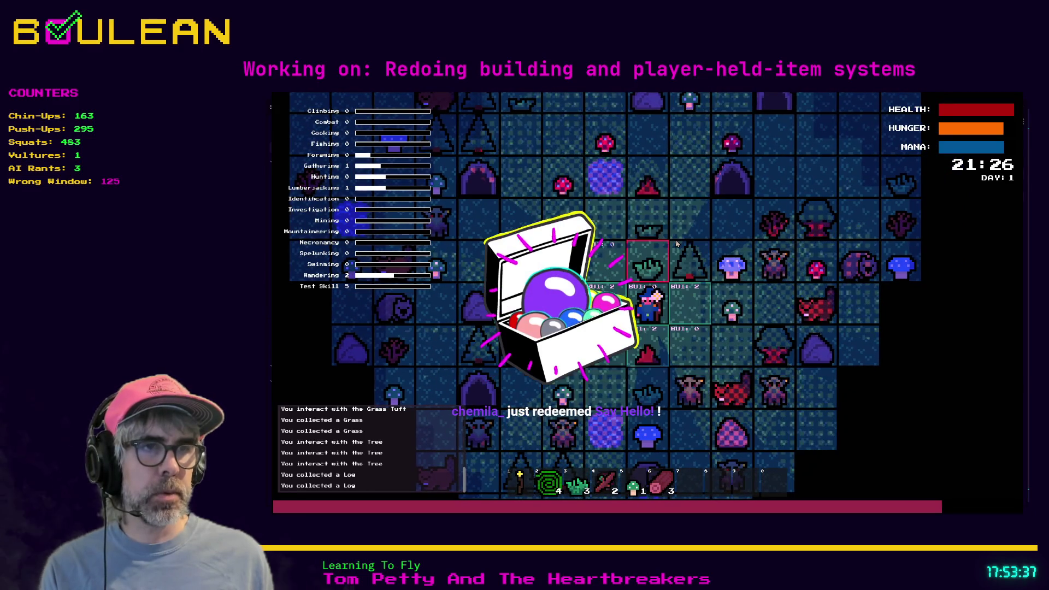
pyautogui.click(676, 268)
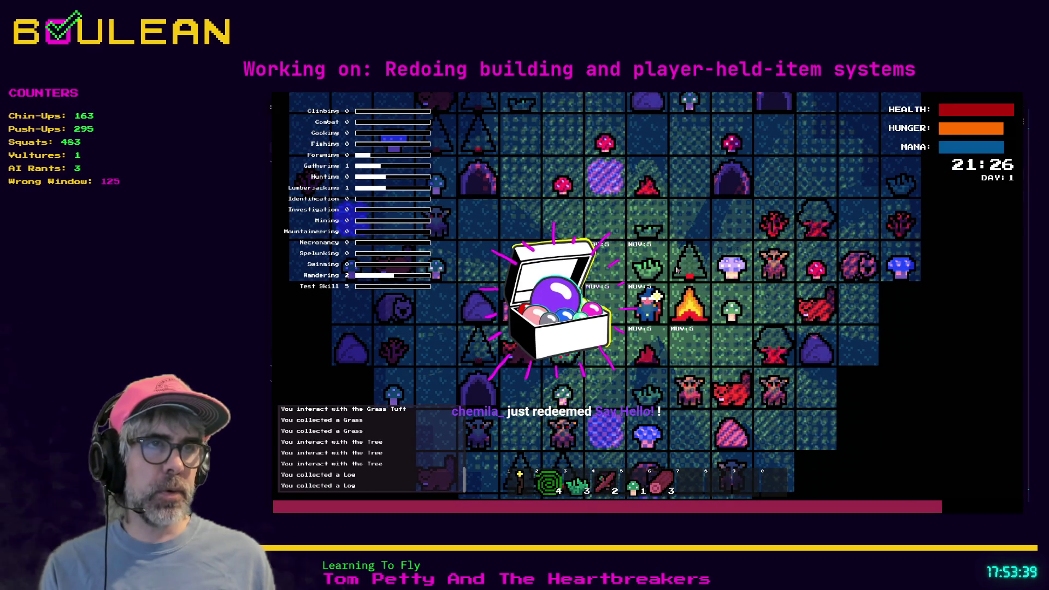
# Gather more grass tufts around the player, raising held grass to 5.
pyautogui.press('a')
pyautogui.press('c')
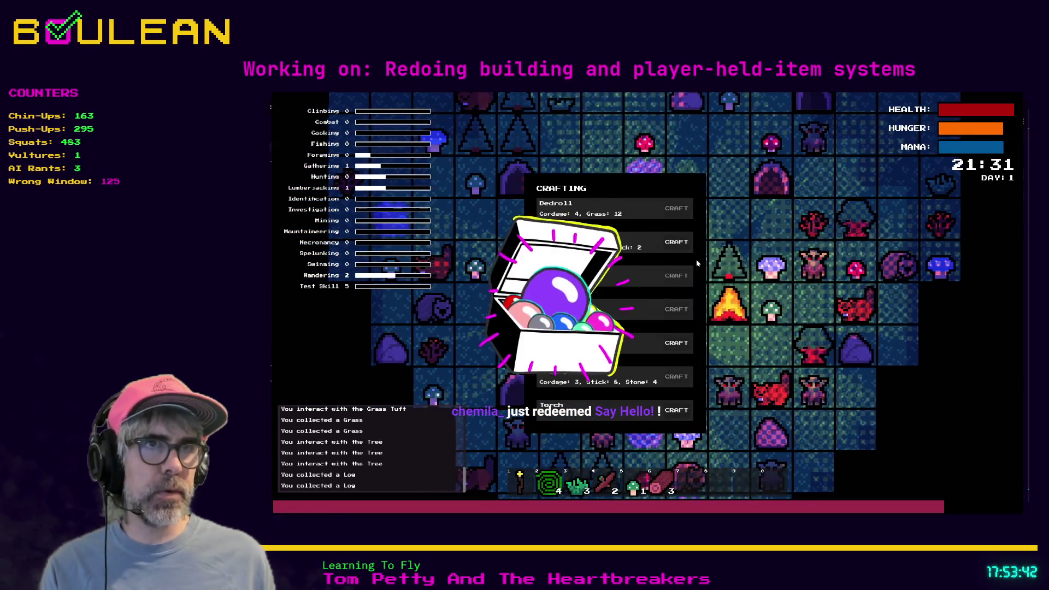
pyautogui.press('c')
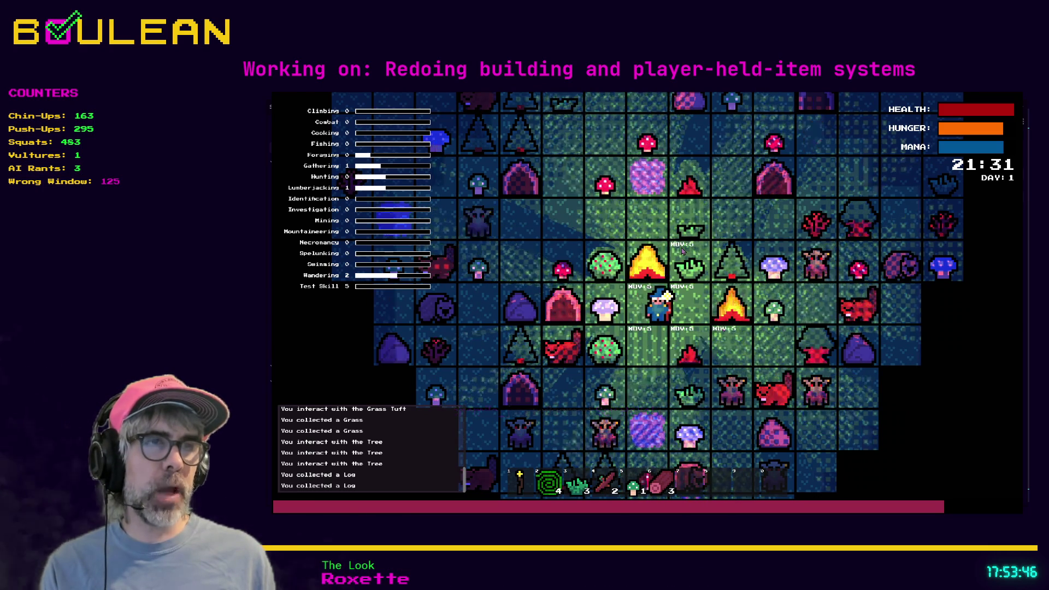
pyautogui.press('d')
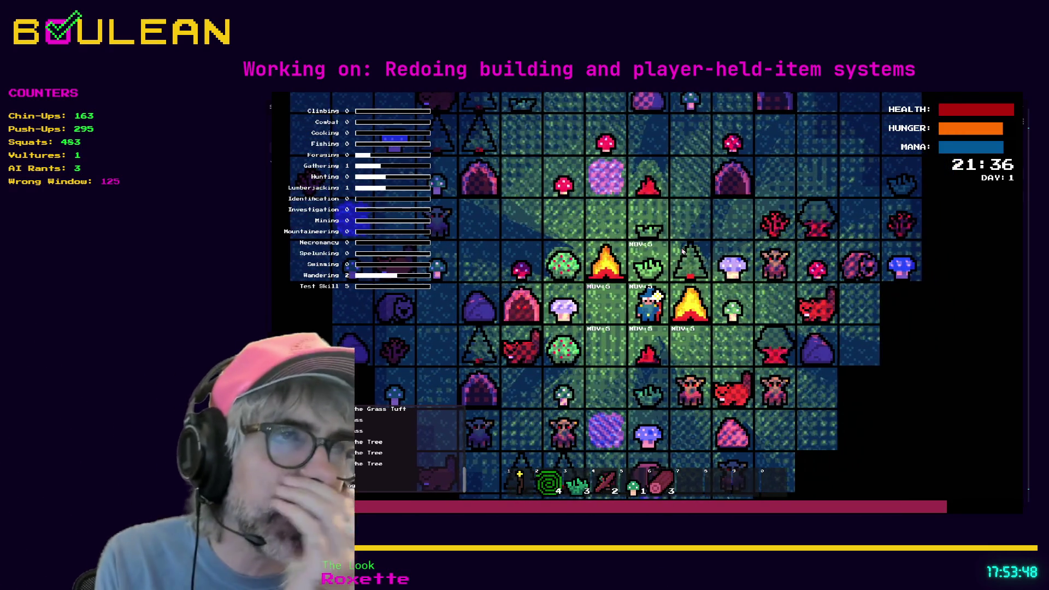
pyautogui.press('w')
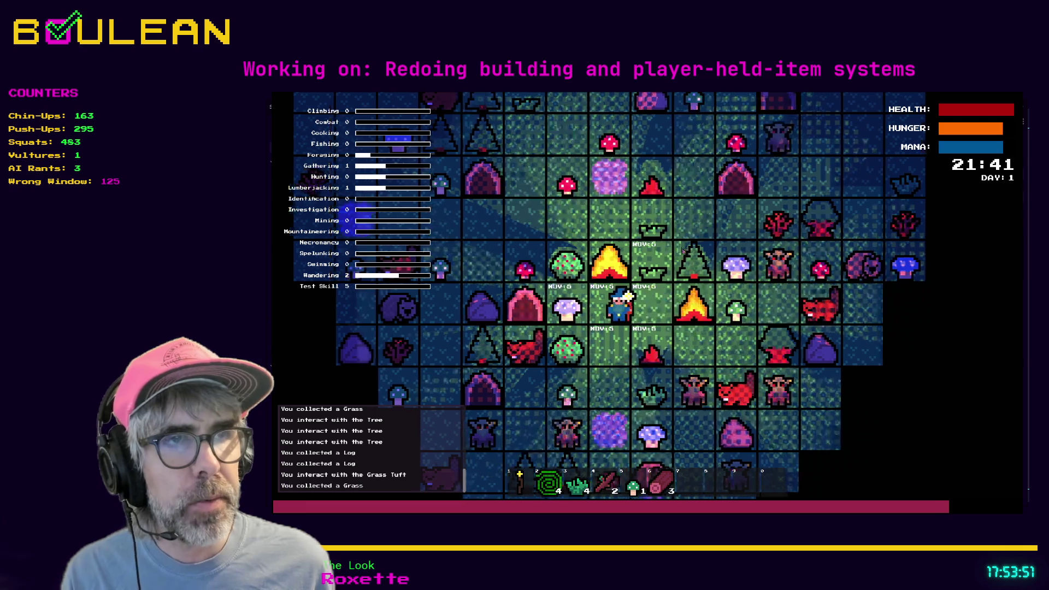
pyautogui.press('a')
pyautogui.press('s')
pyautogui.press('s')
pyautogui.press('d')
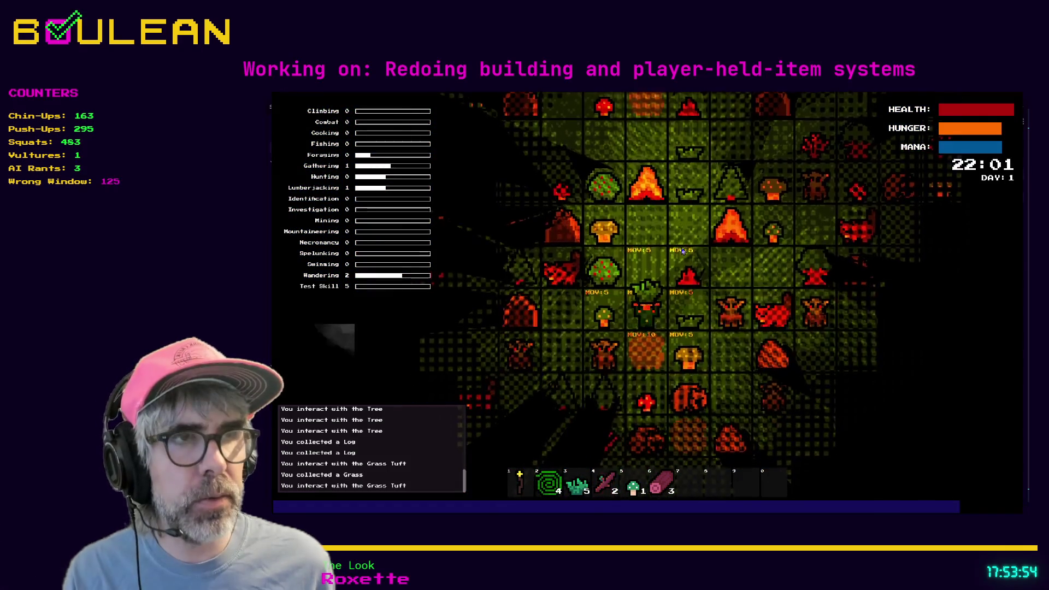
# Collect more grass to reach 6, close the crafting panel and stop the game.
pyautogui.press('w')
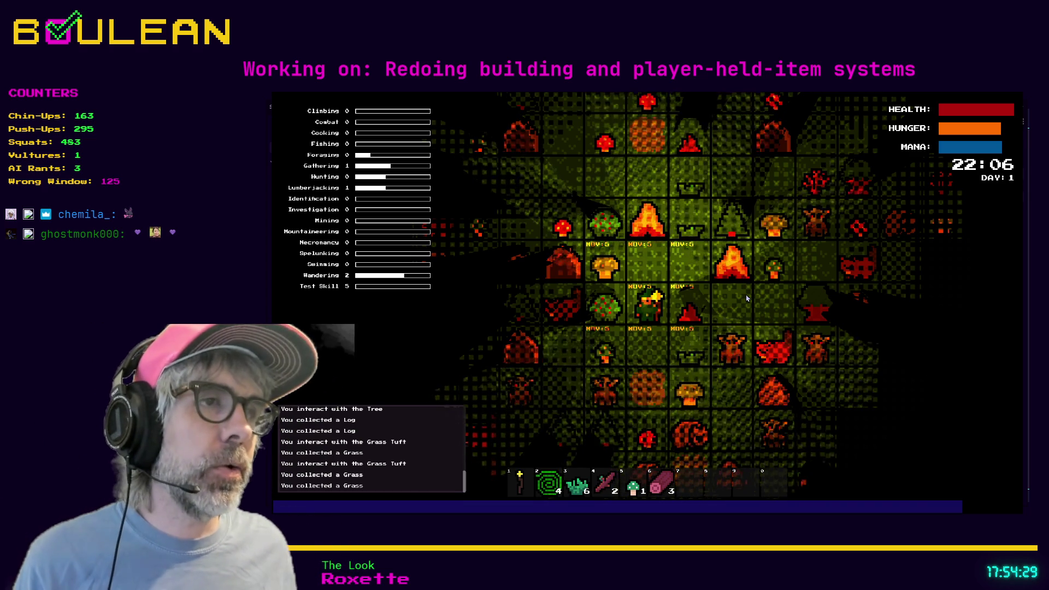
pyautogui.press('w')
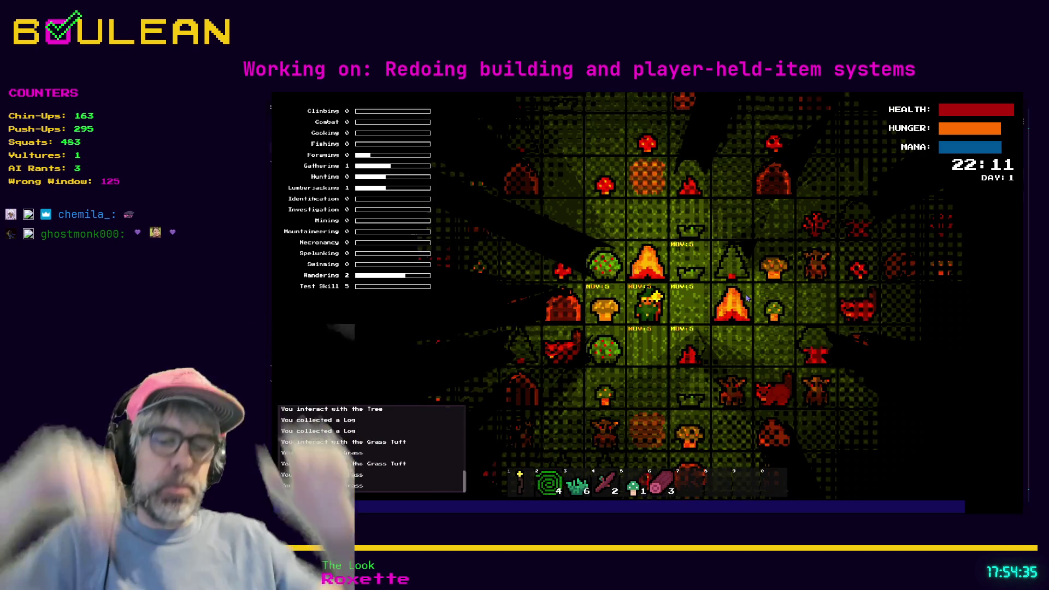
pyautogui.press('c')
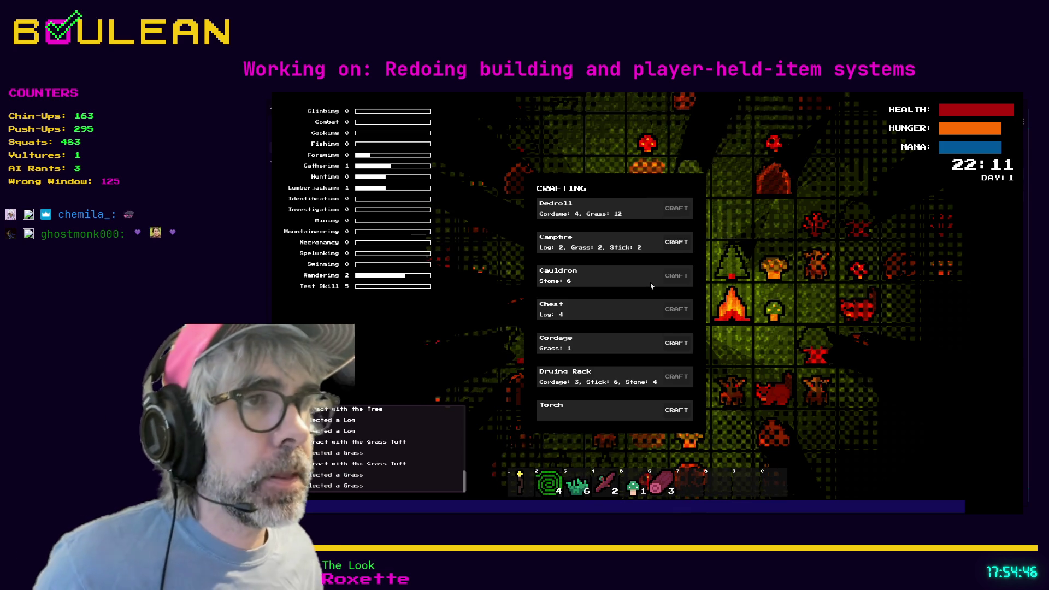
pyautogui.press('Escape')
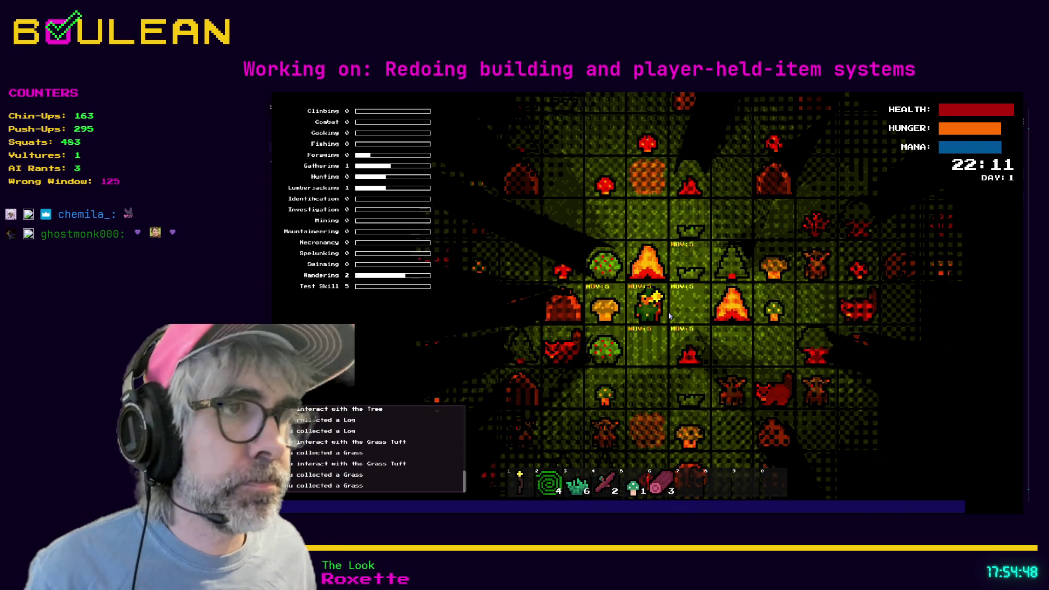
pyautogui.press('Escape')
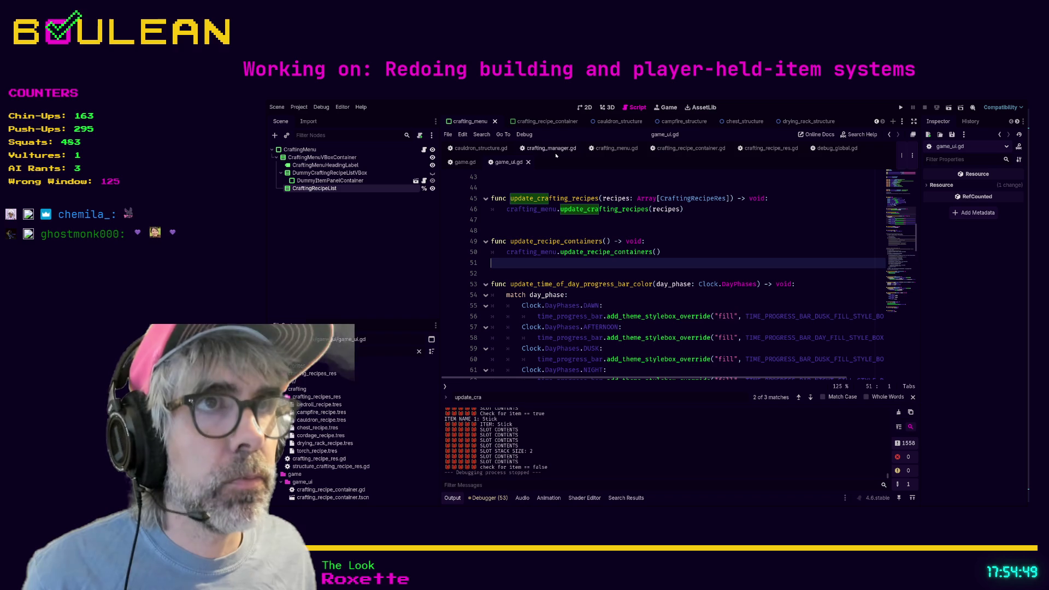
# Search the project for check_for_all_required_materials and open its call in crafting_manager.gd.
pyautogui.click(616, 148)
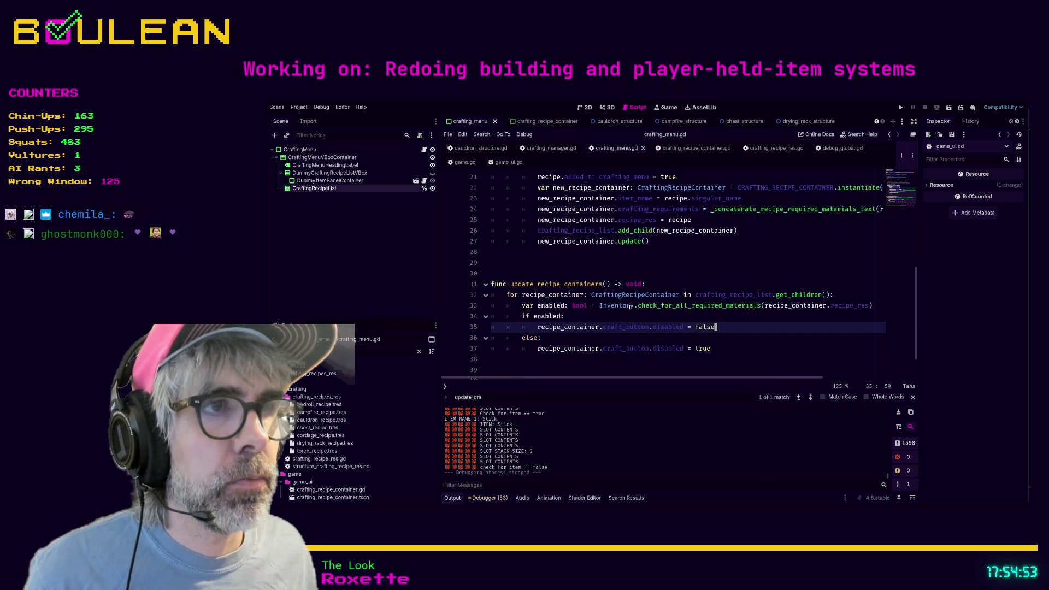
pyautogui.doubleClick(666, 305)
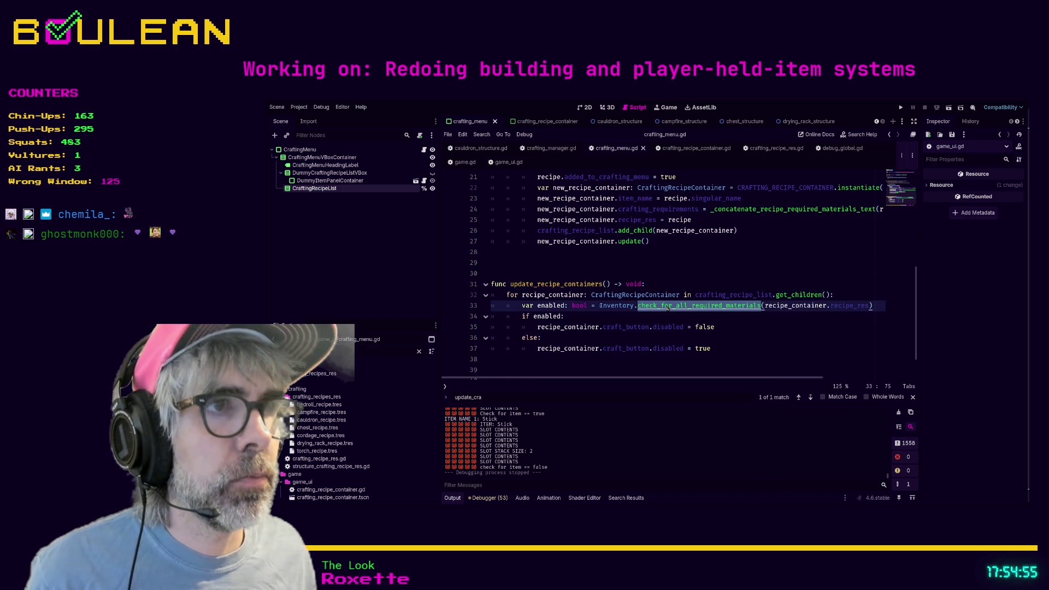
pyautogui.hotkey('ctrl', 'shift', 'f')
pyautogui.press('Return')
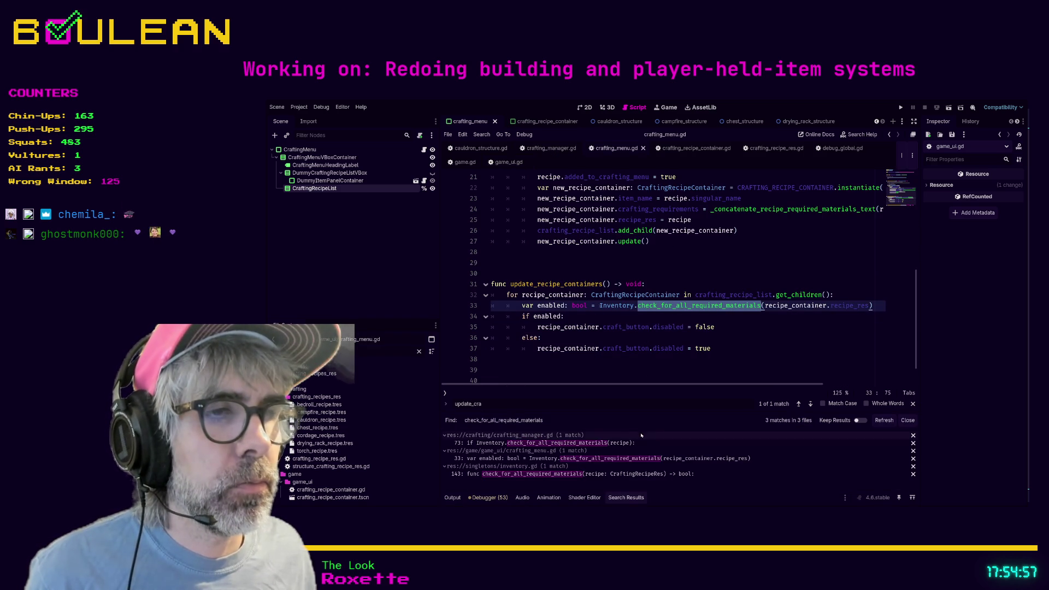
pyautogui.click(613, 443)
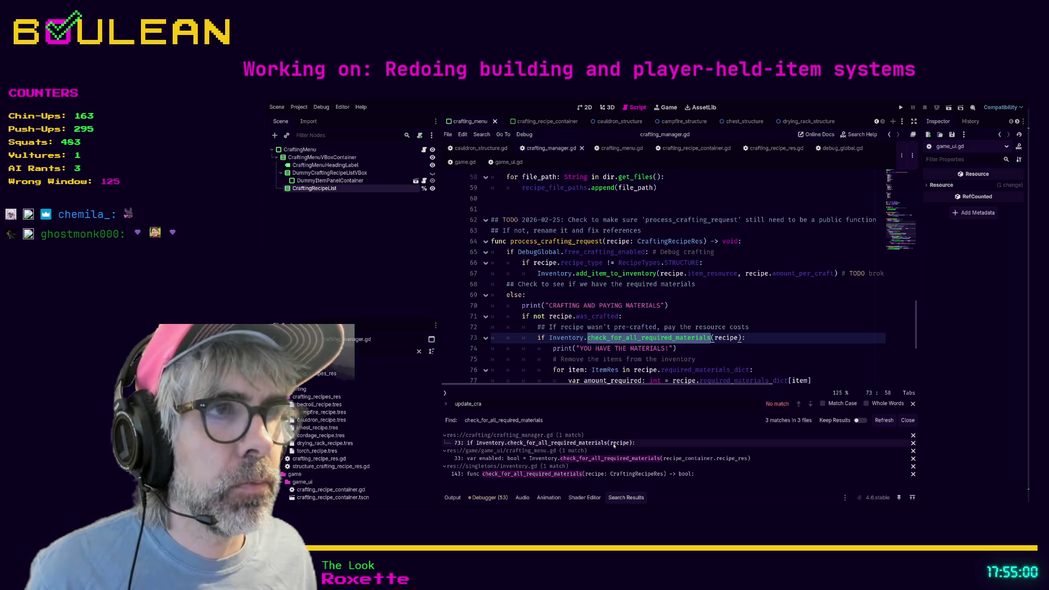
pyautogui.scroll(-1, 622, 317)
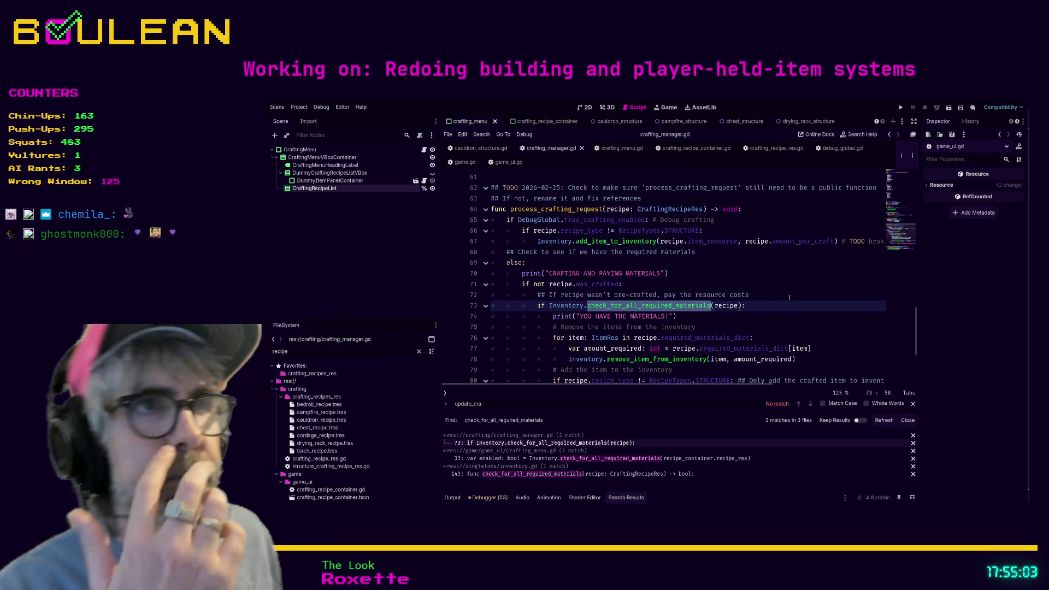
pyautogui.scroll(-1, 789, 298)
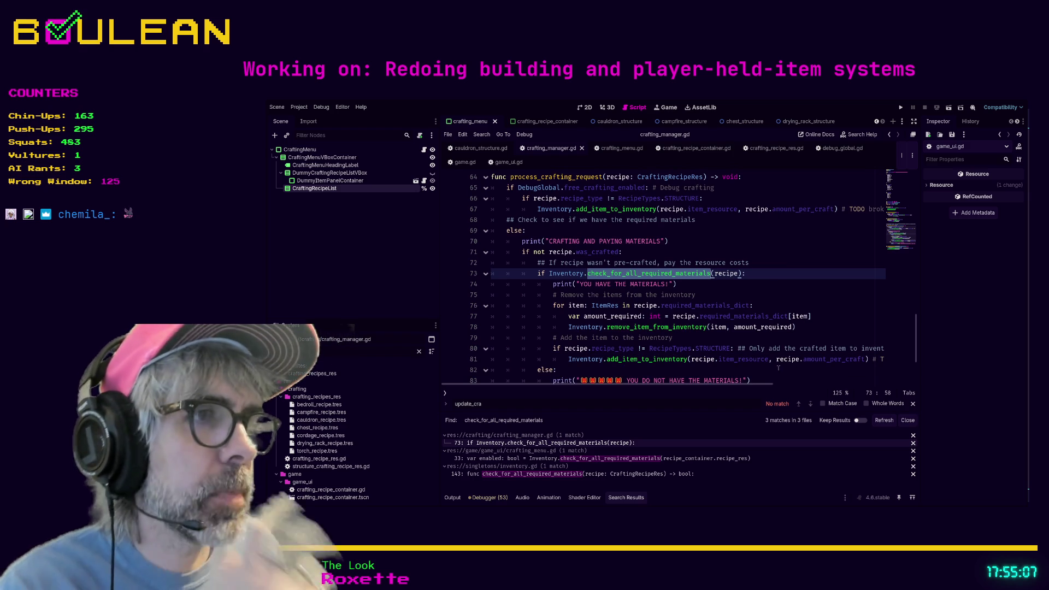
# Dedent the crafting block on lines 76–81 by one level.
pyautogui.click(749, 359)
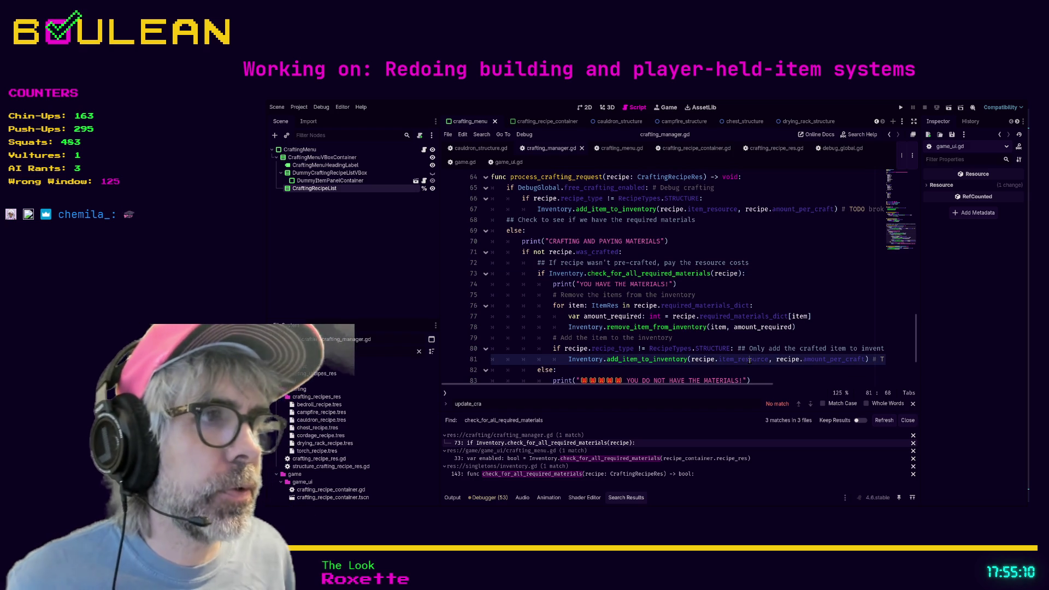
pyautogui.tripleClick(750, 359)
pyautogui.hotkey('shift', 'Up')
pyautogui.hotkey('shift', 'Up')
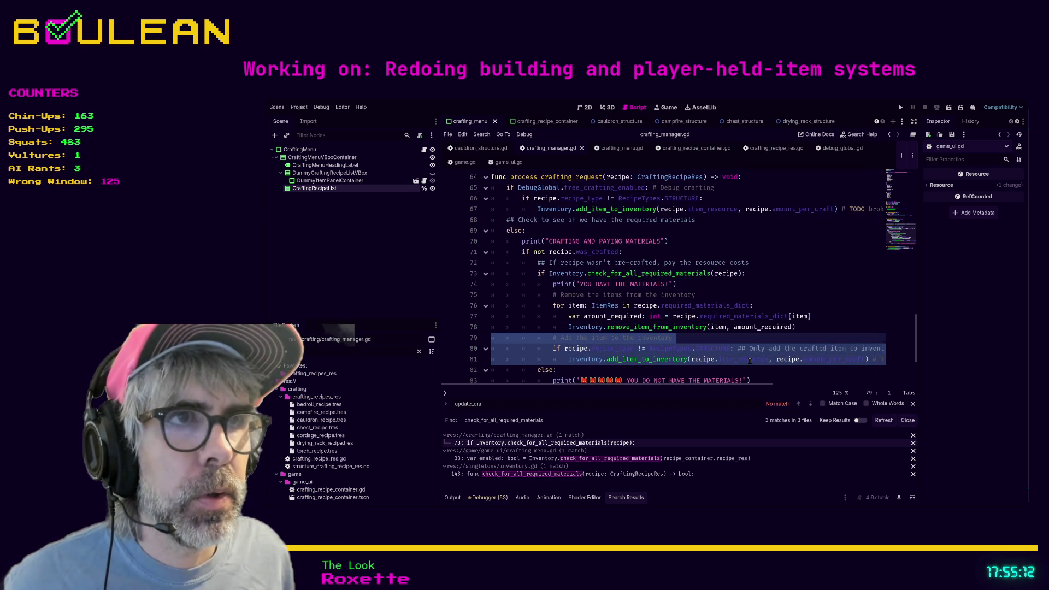
pyautogui.hotkey('shift', 'Up')
pyautogui.hotkey('shift', 'Up')
pyautogui.hotkey('shift', 'Up')
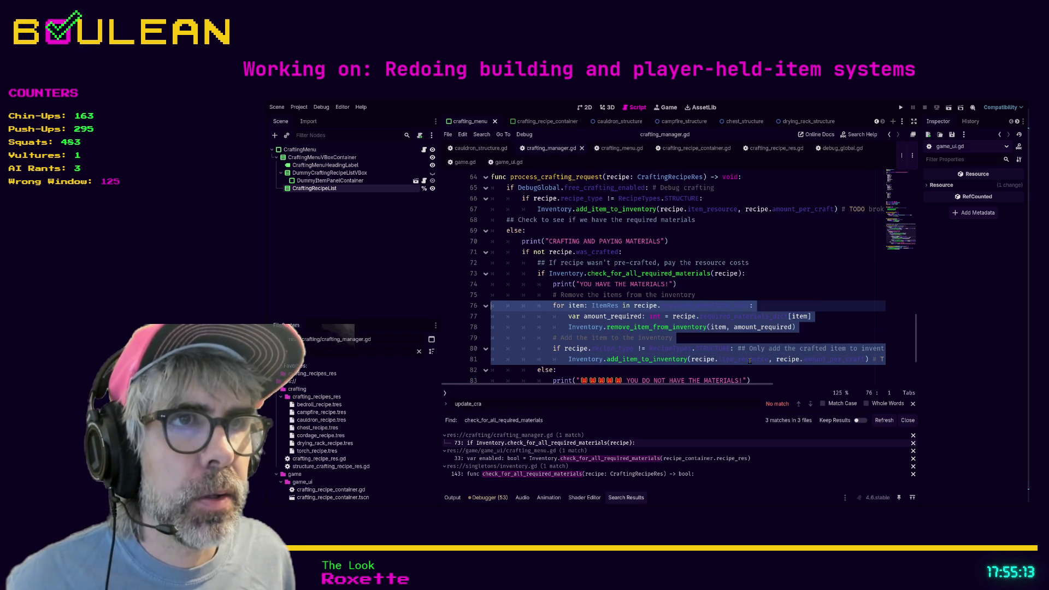
pyautogui.hotkey('shift', 'Tab')
# Comment out the material check and its print on lines 73–74, then save and run.
pyautogui.press('Up')
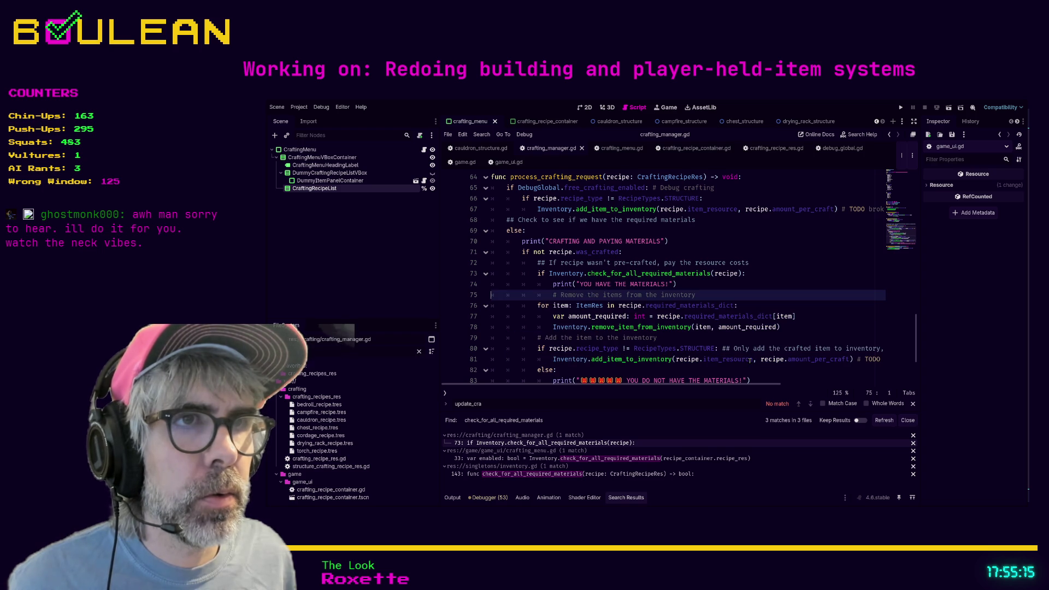
pyautogui.press('Up')
pyautogui.hotkey('ctrl', 'k')
pyautogui.press('Up')
pyautogui.hotkey('ctrl', 'k')
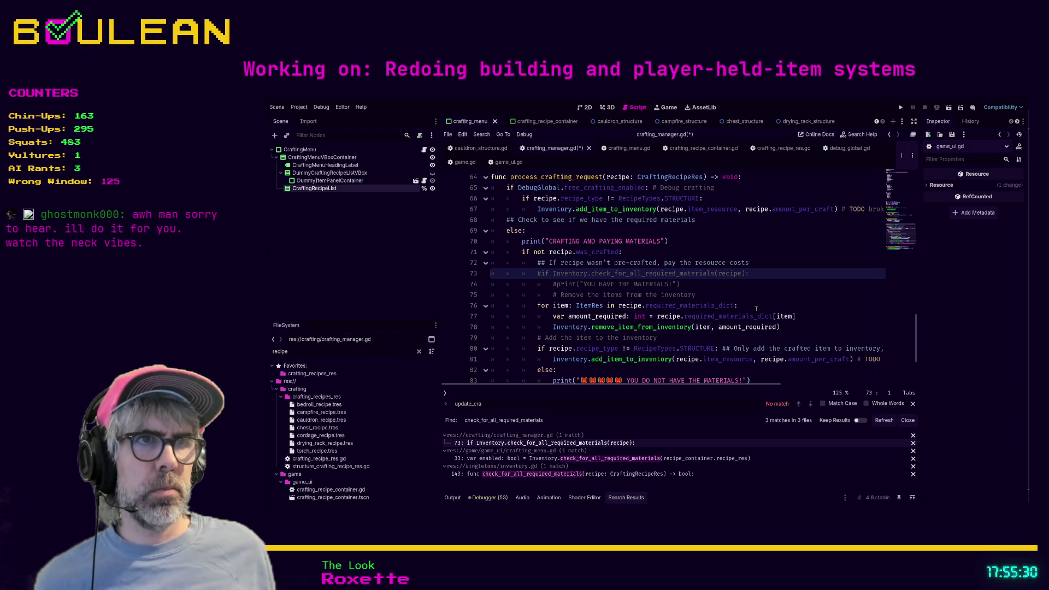
pyautogui.scroll(-1, 803, 266)
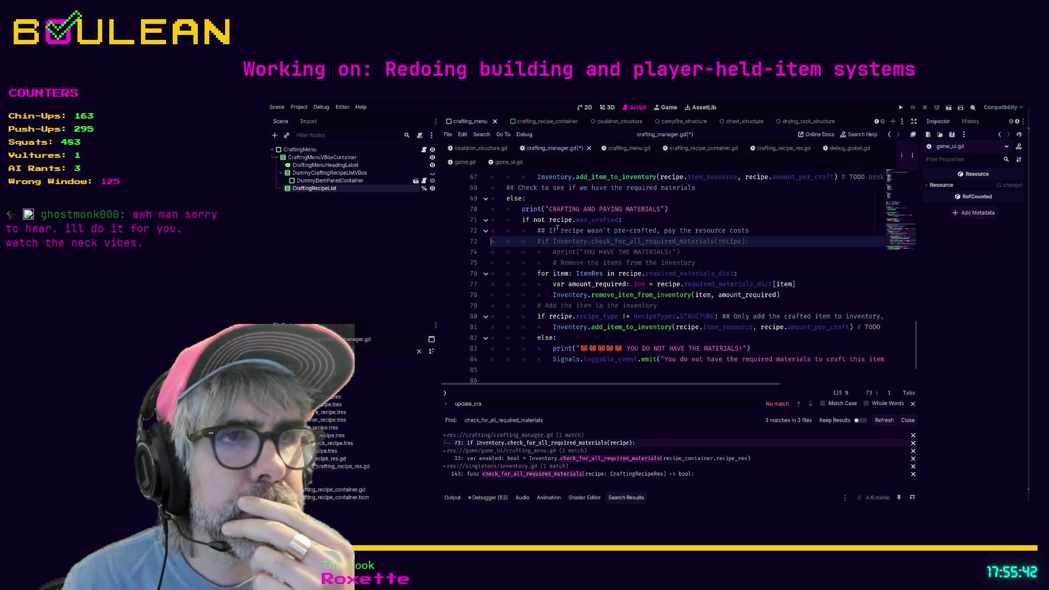
pyautogui.press('F5')
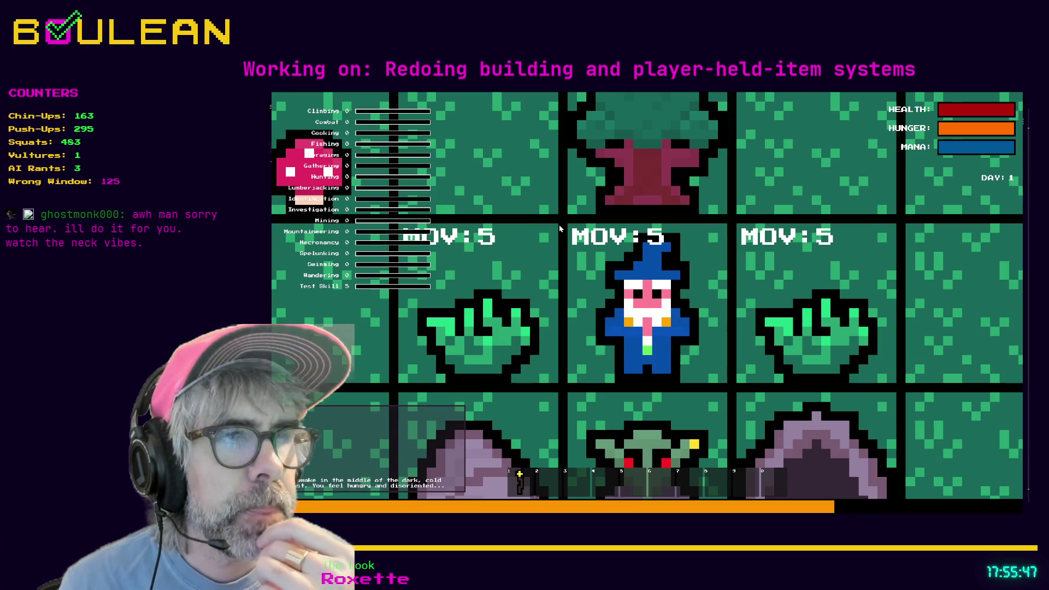
# Gather grass and craft a Cordage from it.
pyautogui.scroll(-2, 559, 228)
pyautogui.scroll(-2, 560, 228)
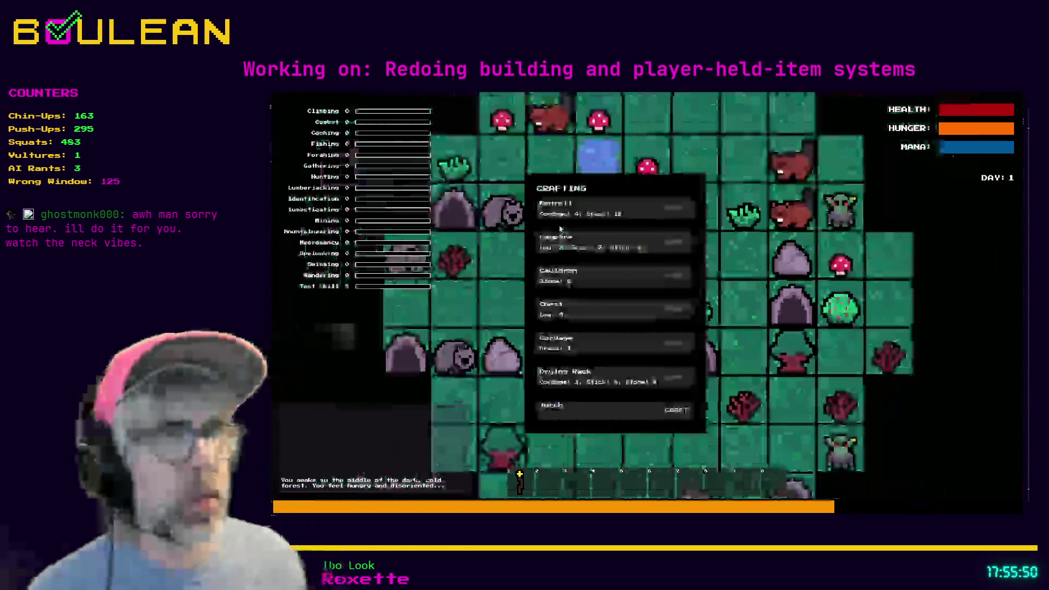
pyautogui.press('e')
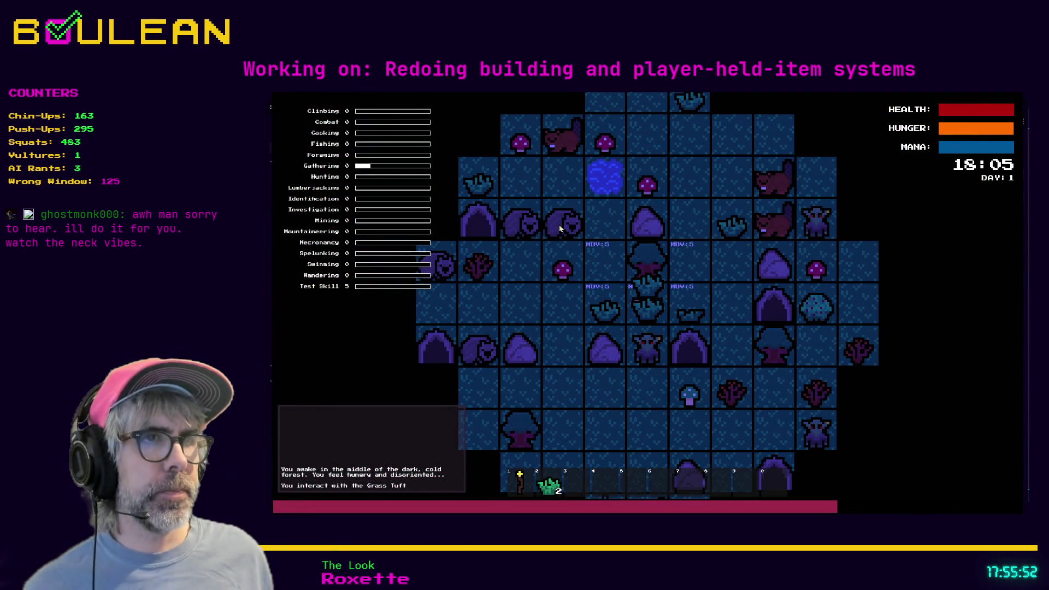
pyautogui.press('c')
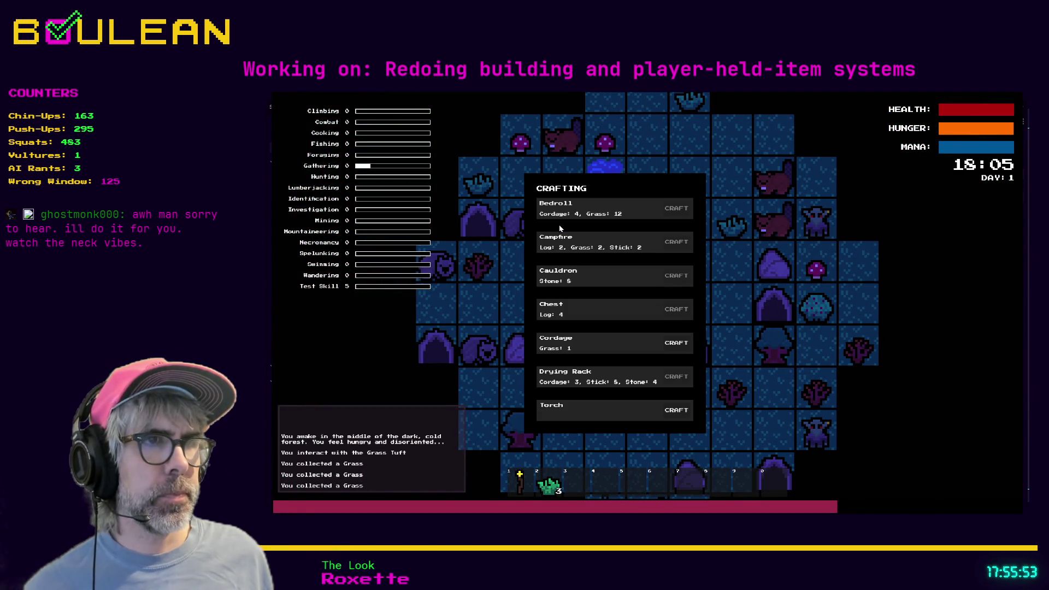
pyautogui.click(669, 346)
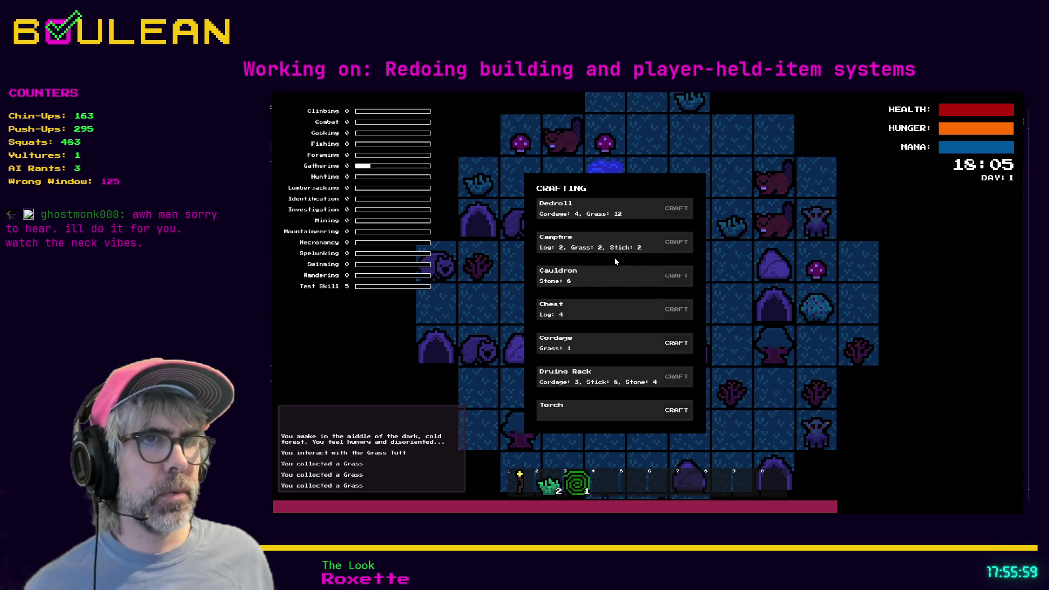
pyautogui.press('c')
# Chop trees, collect their logs, and craft a Chest from them.
pyautogui.press('e')
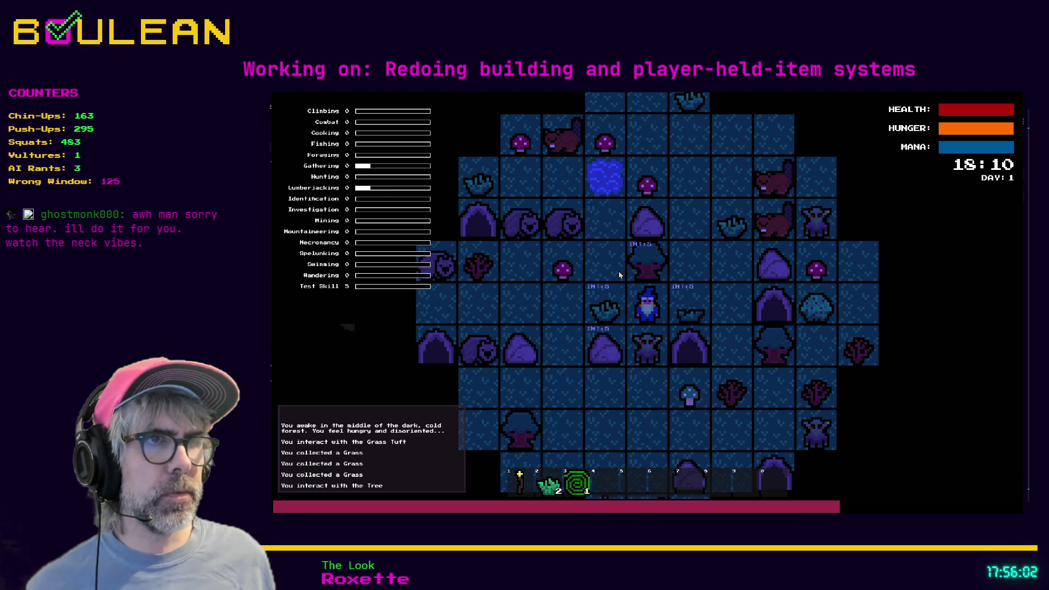
pyautogui.press('e')
pyautogui.press('e')
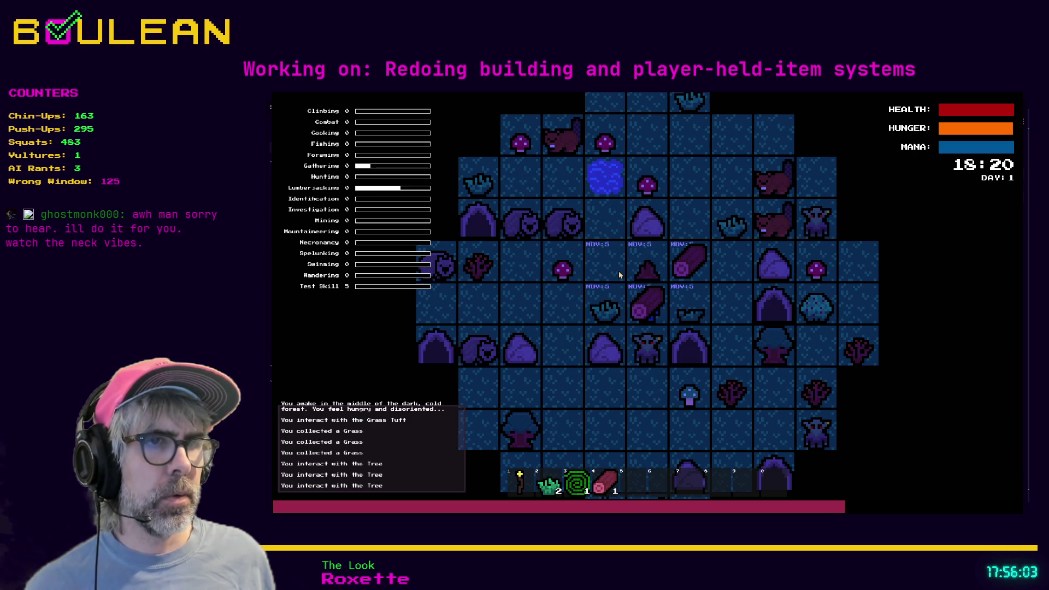
pyautogui.press('e')
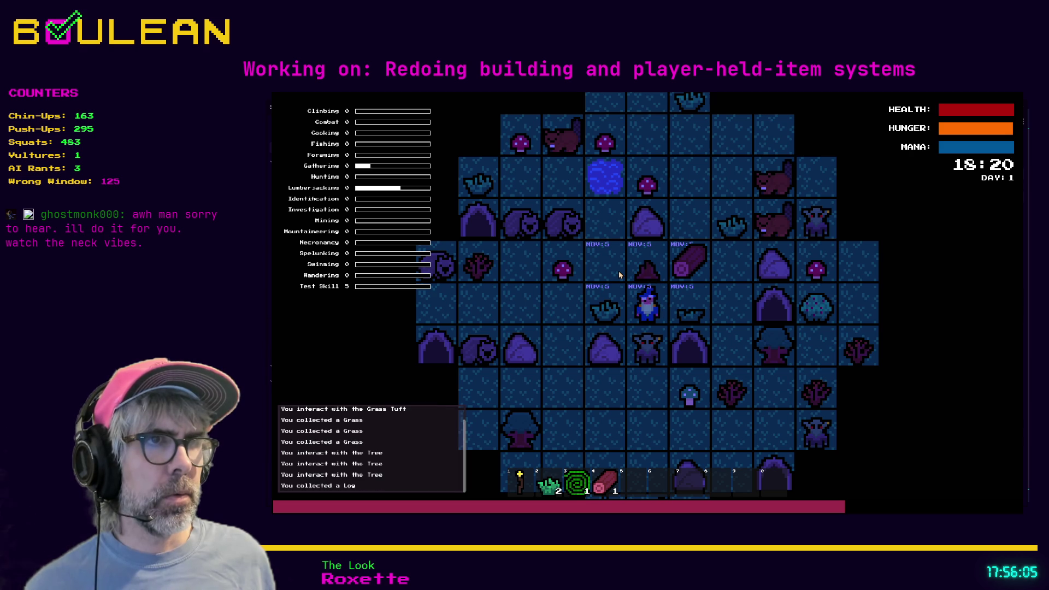
pyautogui.press('w')
pyautogui.press('d')
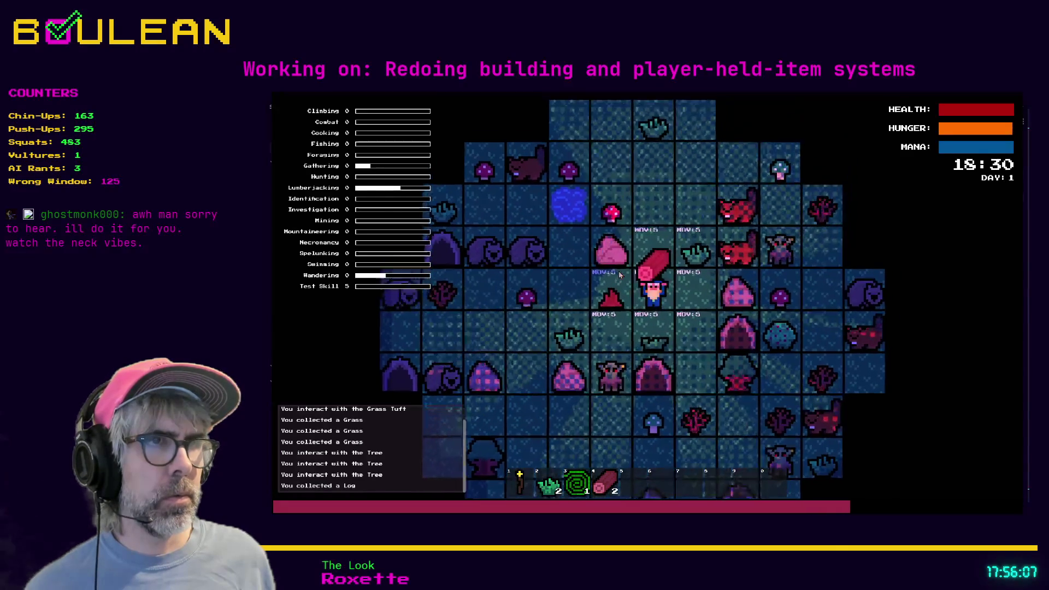
pyautogui.press('s')
pyautogui.press('s')
pyautogui.press('d')
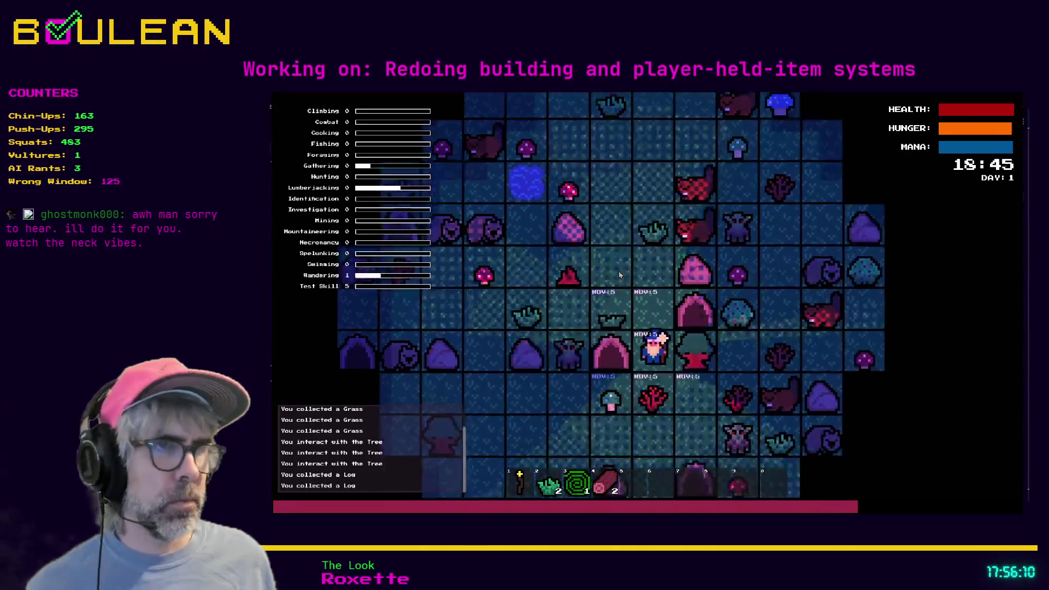
pyautogui.press('e')
pyautogui.press('e')
pyautogui.press('e')
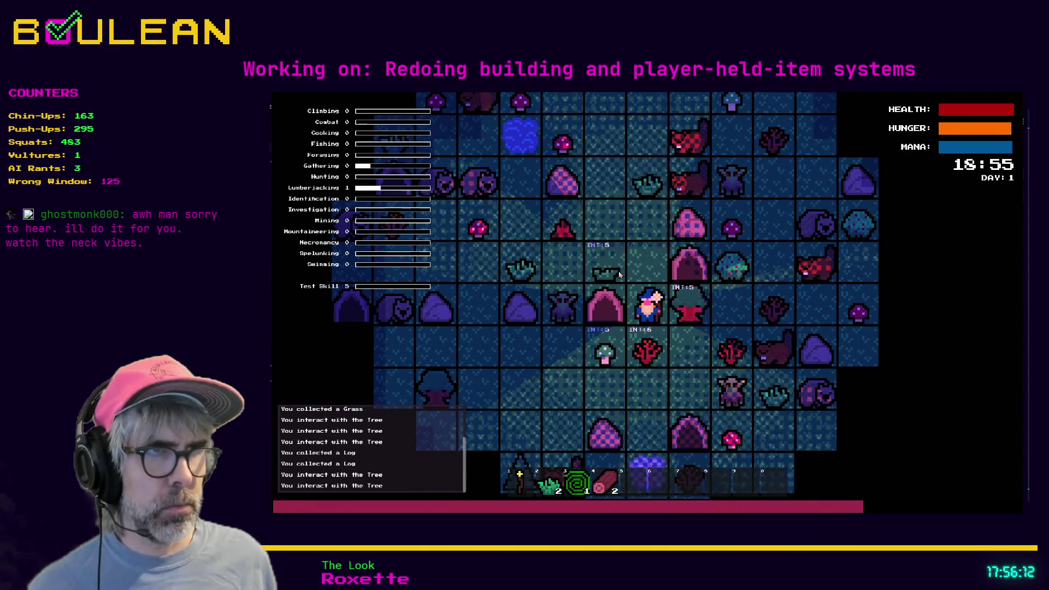
pyautogui.press('s')
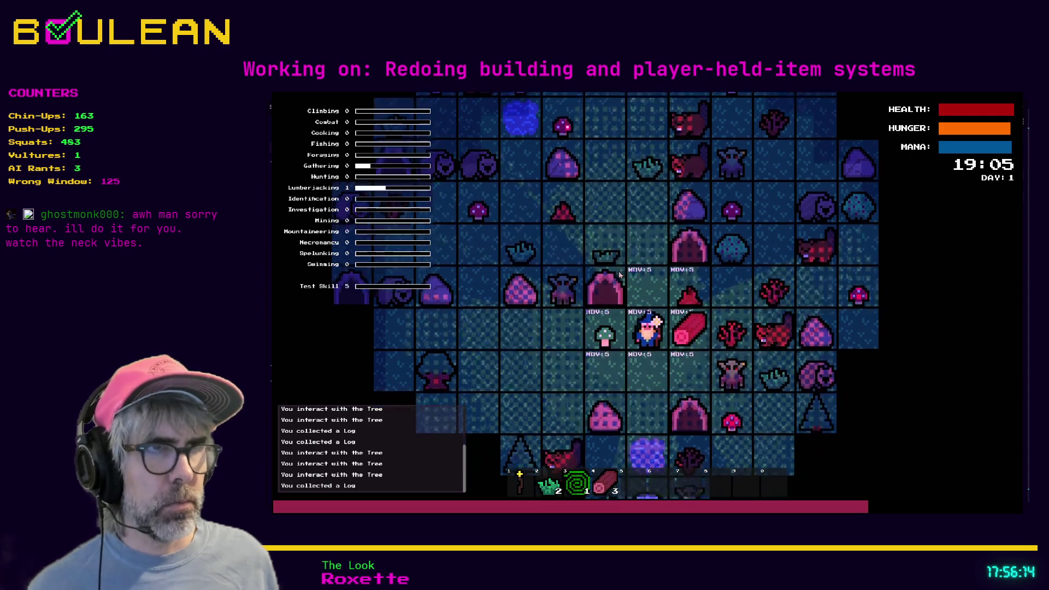
pyautogui.press('d')
pyautogui.press('d')
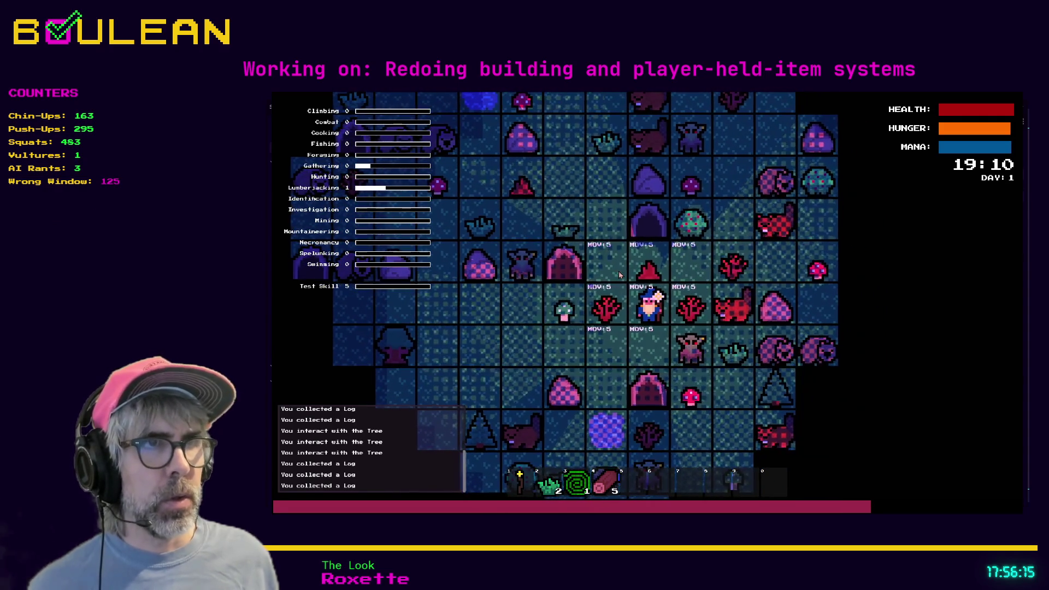
pyautogui.press('c')
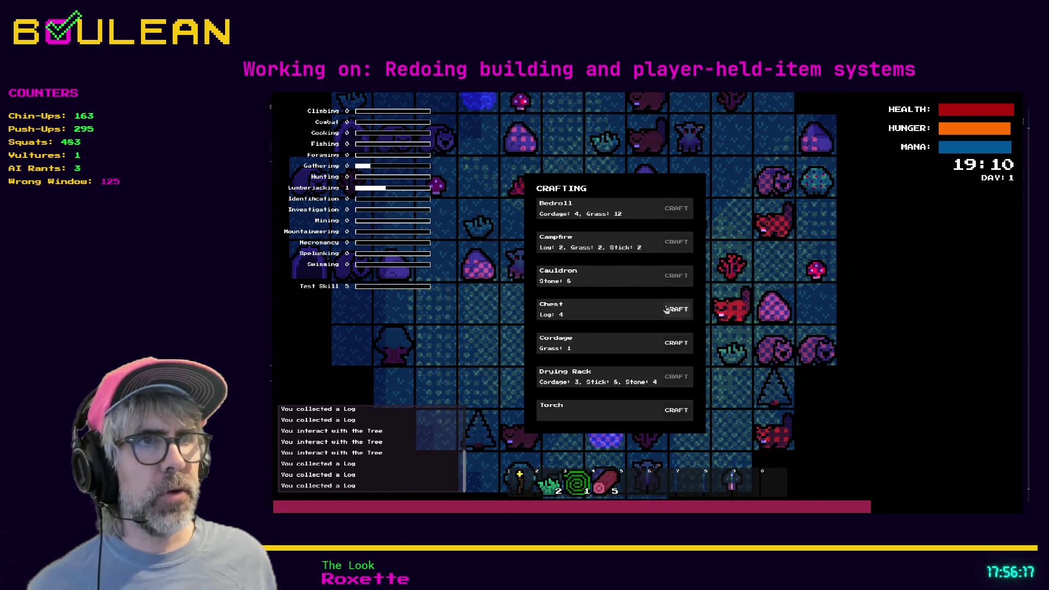
pyautogui.click(666, 309)
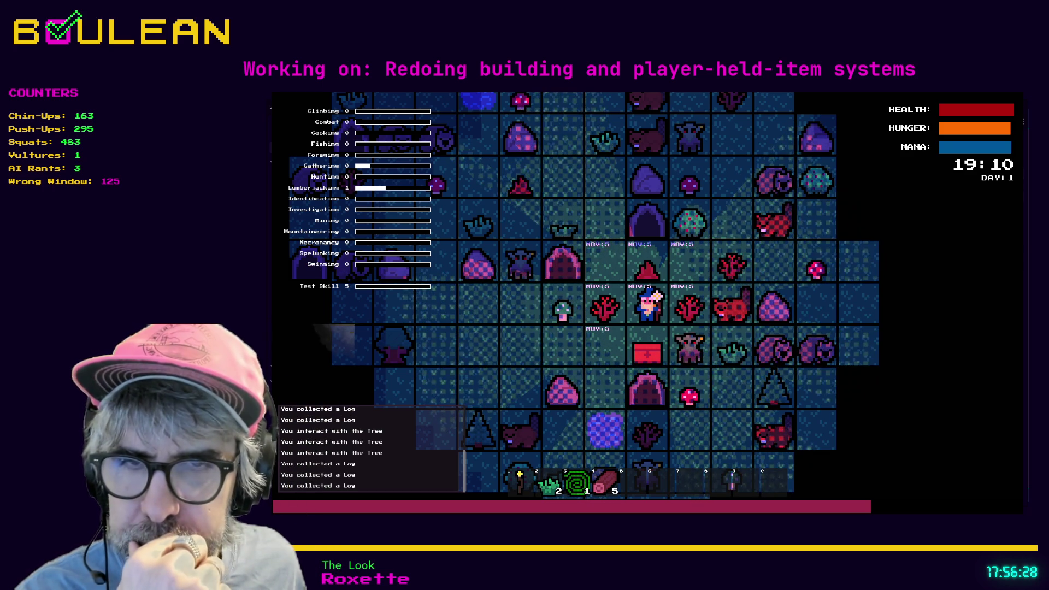
# Stop the game and return to the material check on line 73 of crafting_manager.gd.
pyautogui.press('F8')
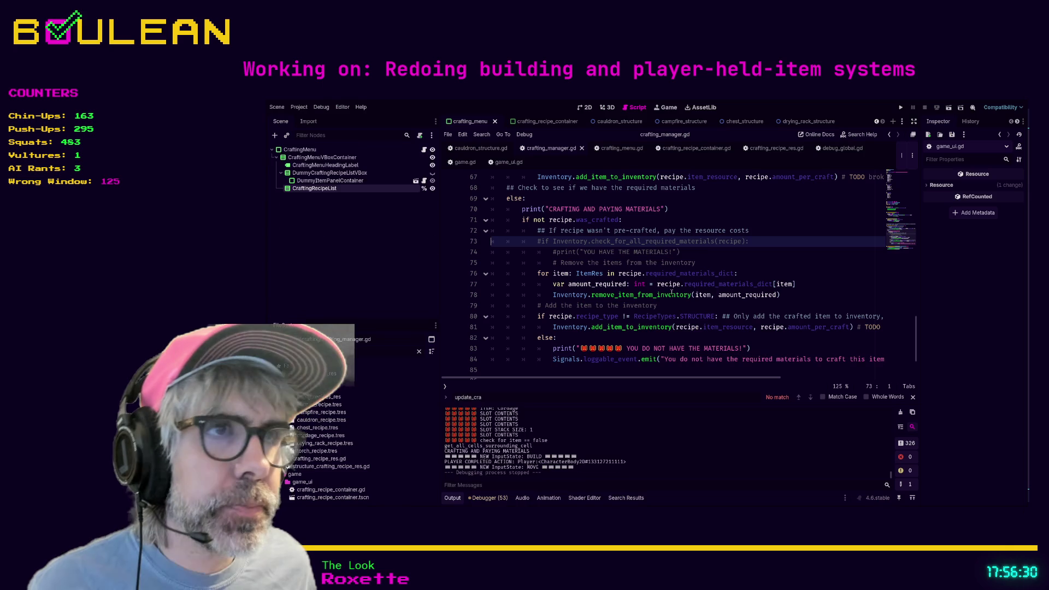
pyautogui.click(522, 295)
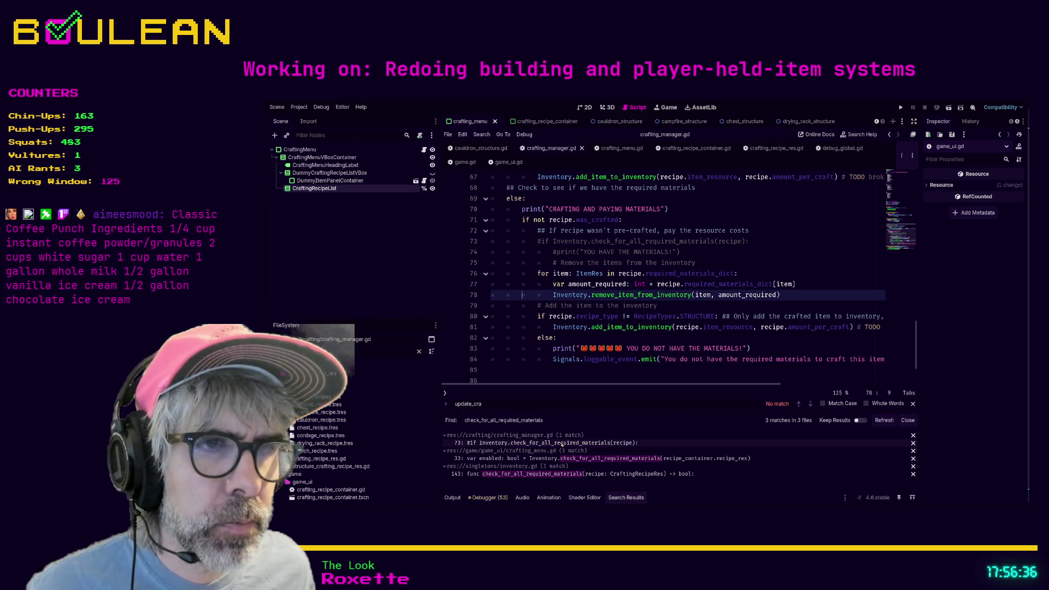
pyautogui.click(562, 443)
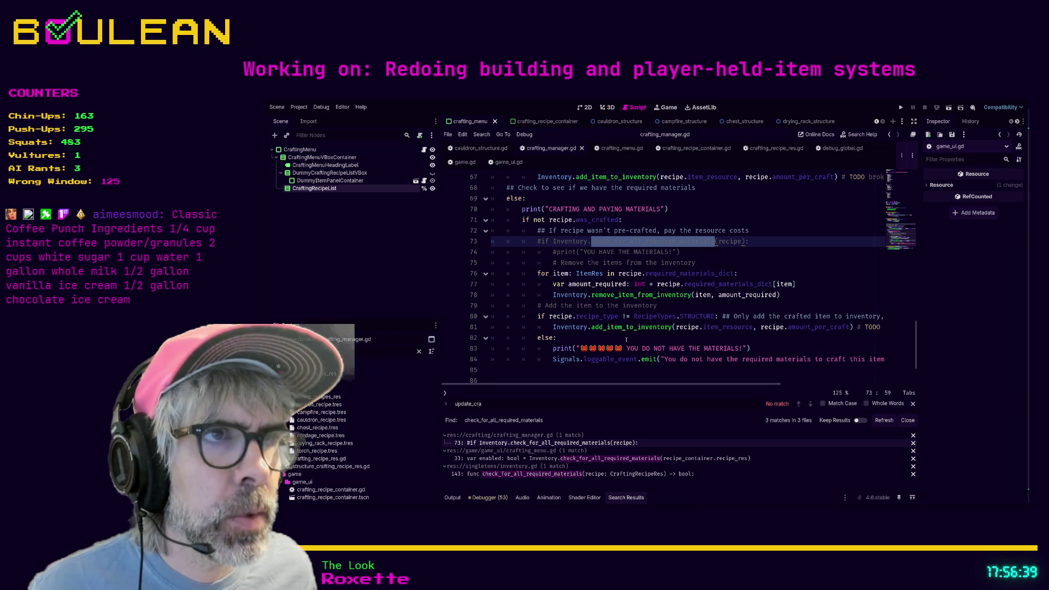
pyautogui.click(727, 261)
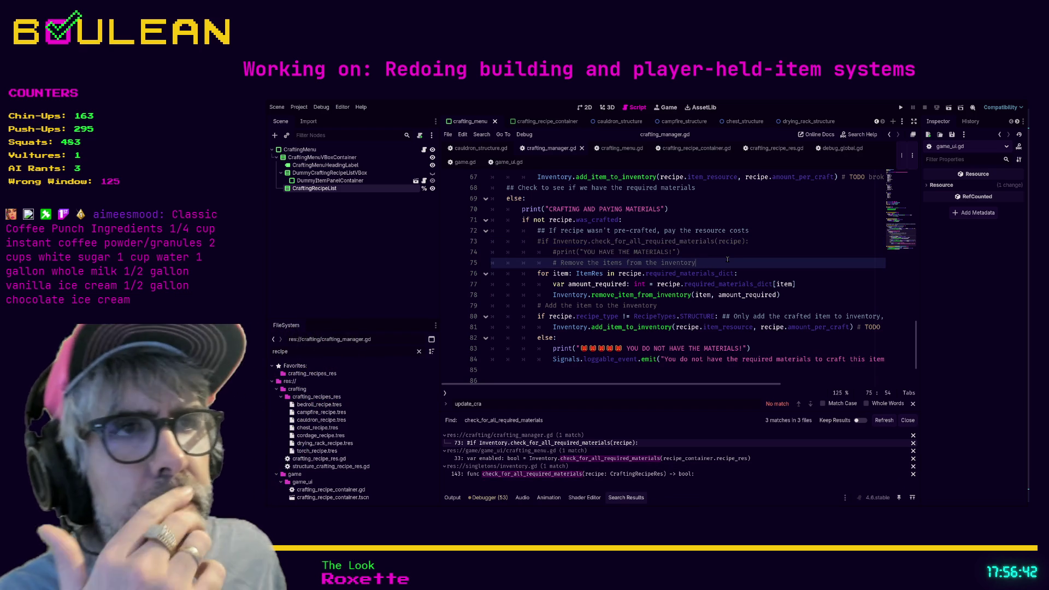
pyautogui.scroll(1, 727, 261)
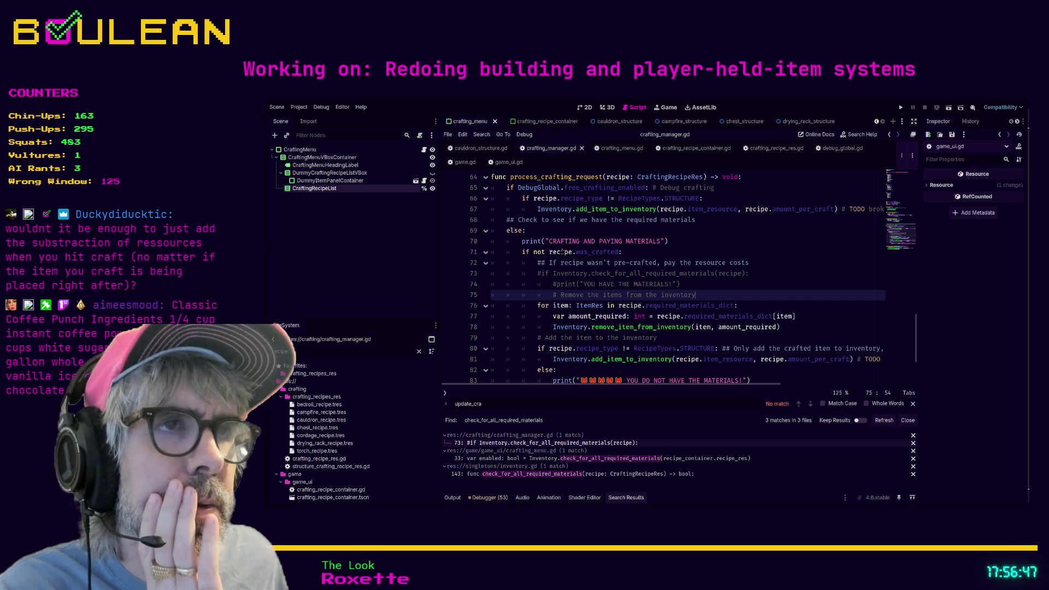
pyautogui.click(549, 252)
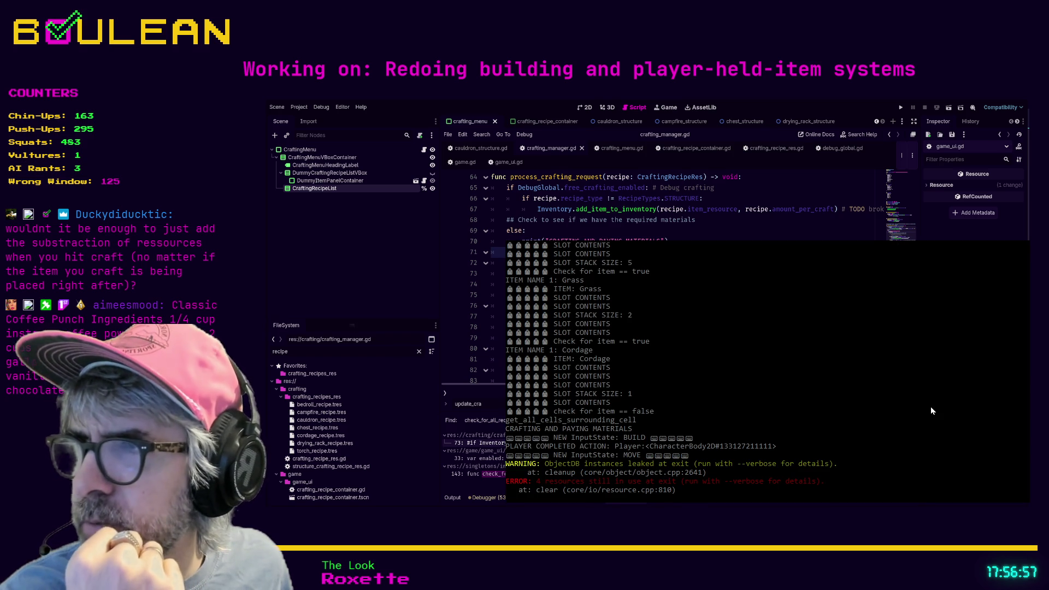
# Review process_crafting_request, undo two edits near line 70, and save crafting_manager.gd.
pyautogui.scroll(6, 931, 411)
pyautogui.scroll(-3, 931, 410)
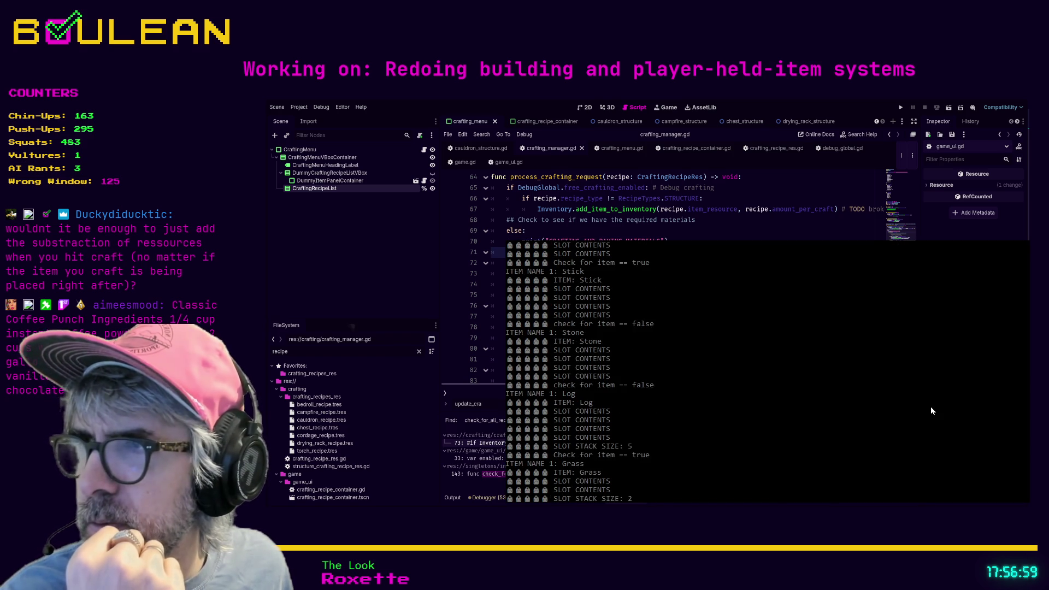
pyautogui.scroll(-1, 932, 410)
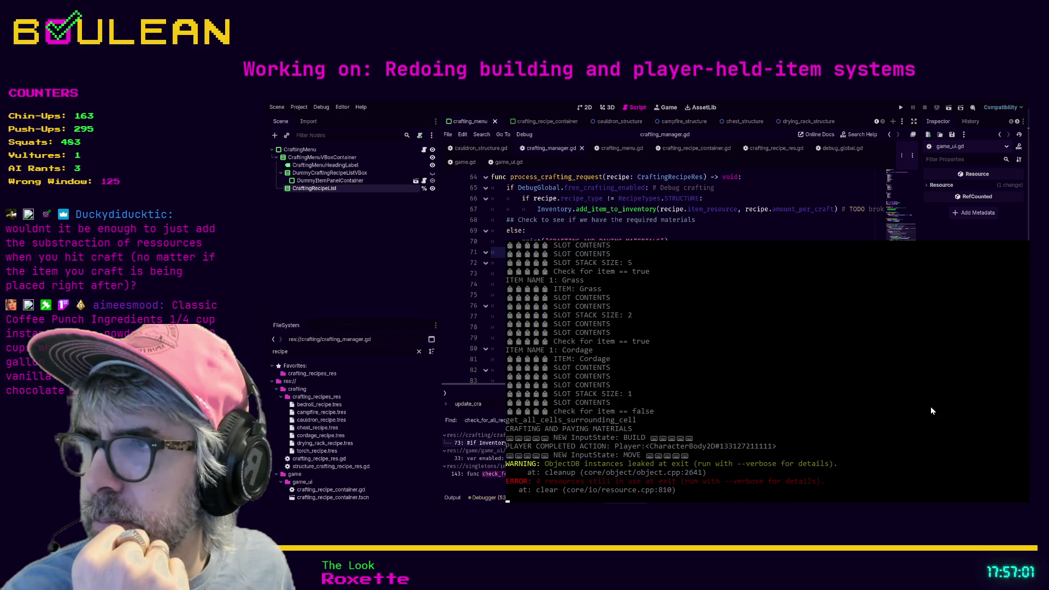
pyautogui.scroll(7, 931, 410)
pyautogui.scroll(-10, 931, 410)
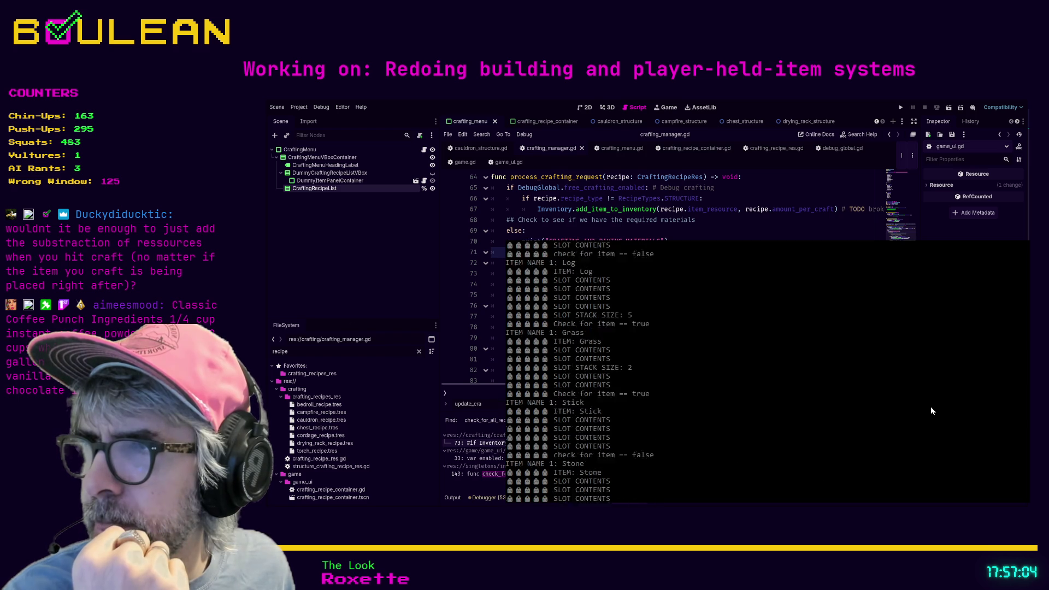
pyautogui.scroll(2, 931, 411)
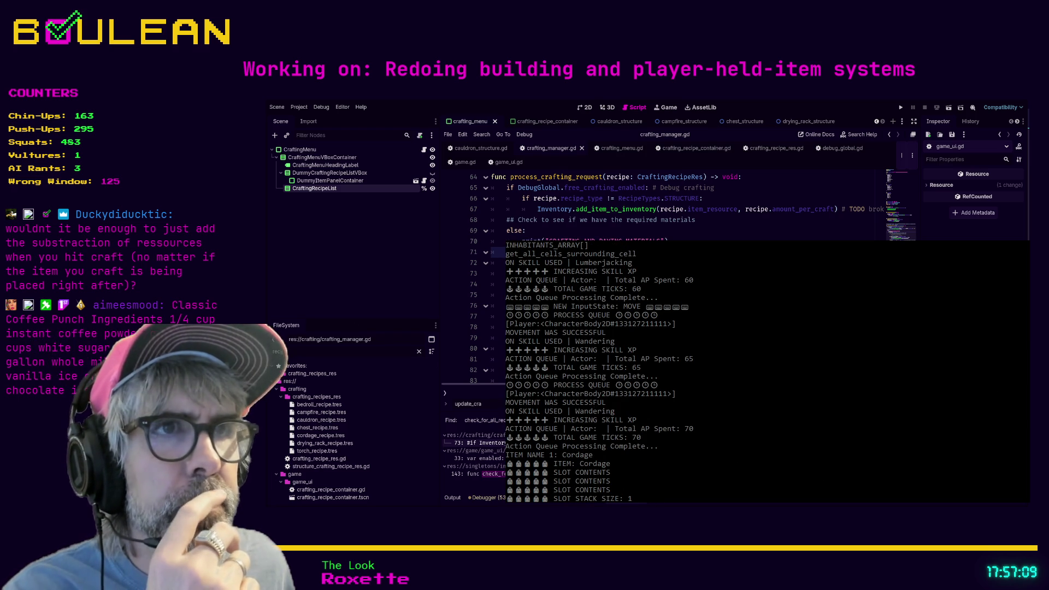
pyautogui.scroll(1, 683, 208)
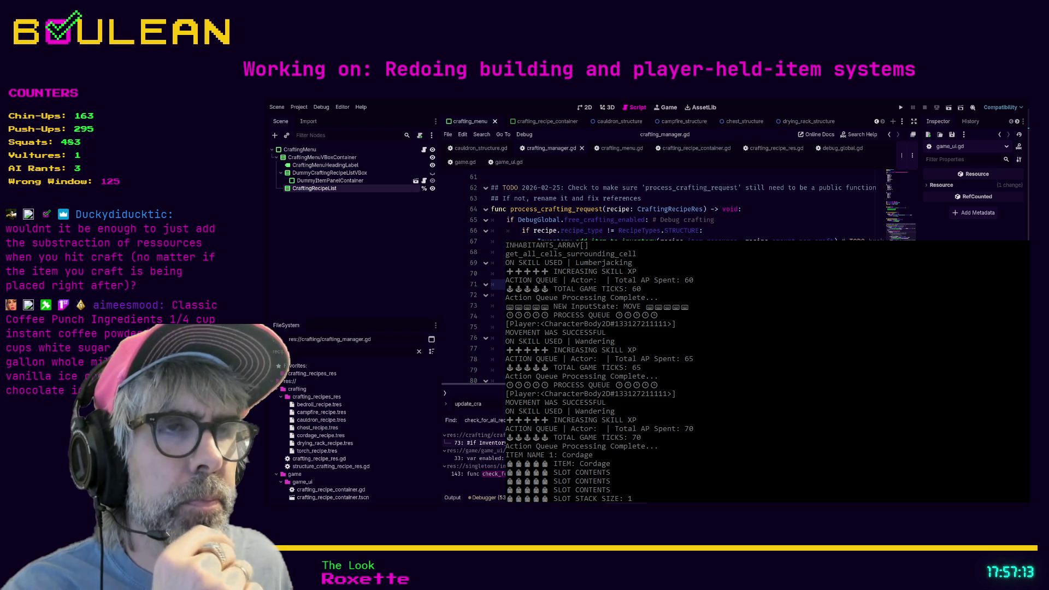
pyautogui.click(498, 273)
pyautogui.click(498, 284)
pyautogui.hotkey('ctrl', 'z')
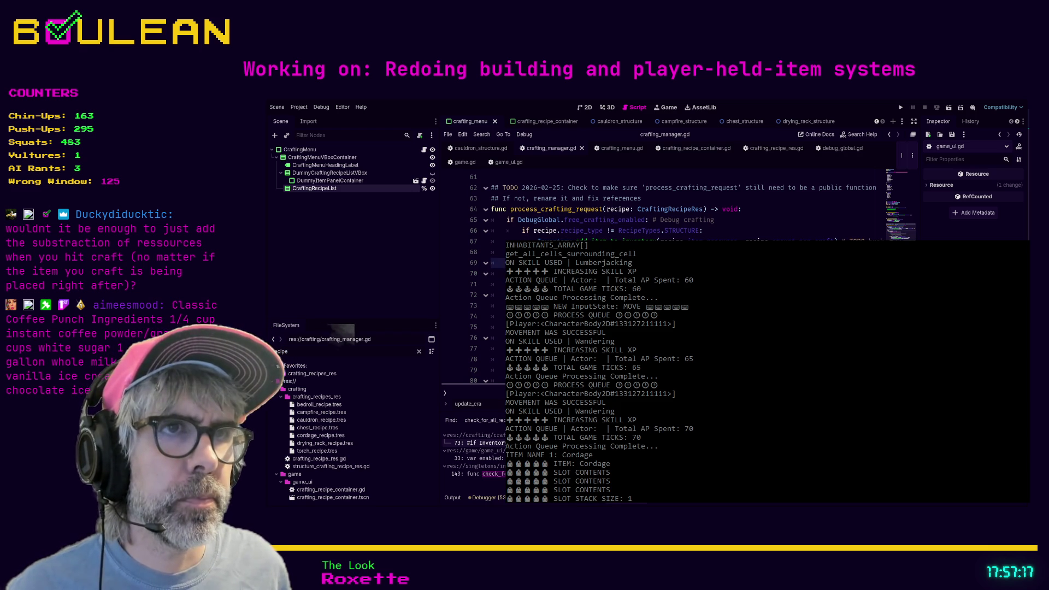
pyautogui.hotkey('ctrl', 'z')
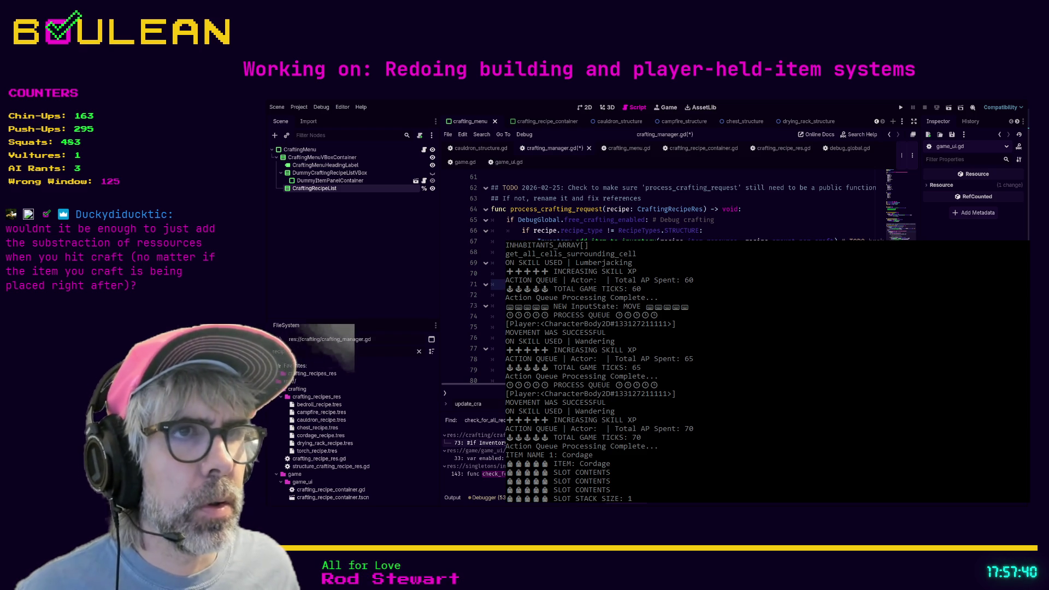
pyautogui.press('Down')
pyautogui.hotkey('ctrl', 's')
pyautogui.click(497, 273)
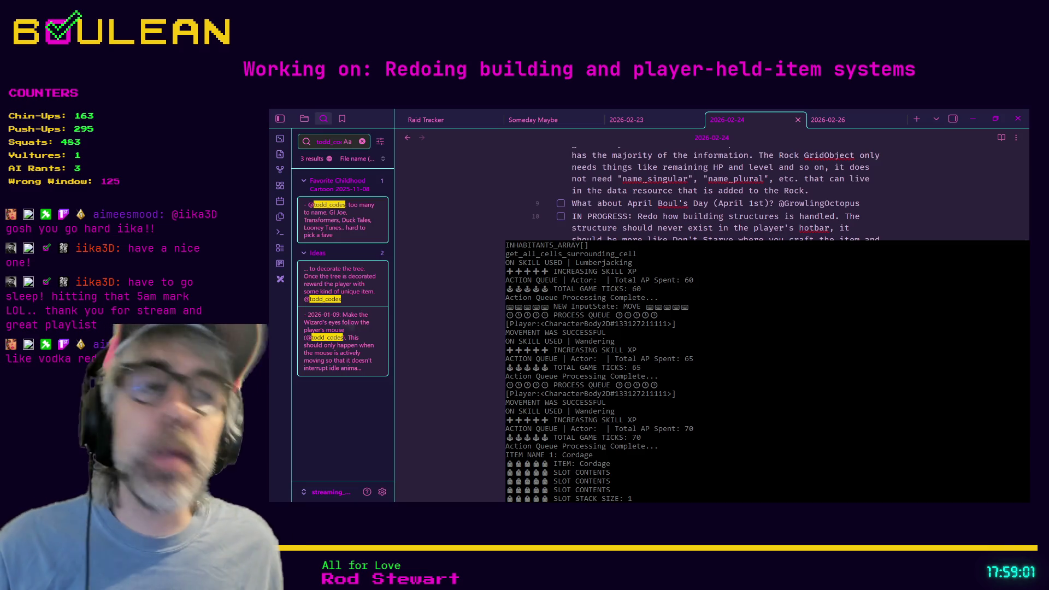
# Minimize Obsidian and switch back to the Godot editor showing crafting_manager.gd.
pyautogui.click(972, 119)
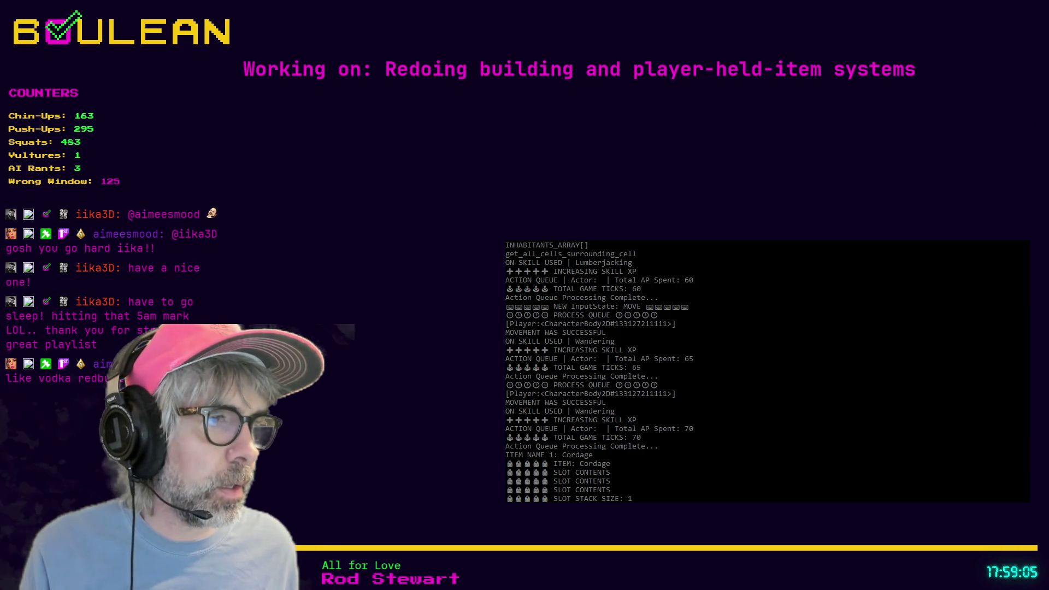
pyautogui.hotkey('alt', 'Tab')
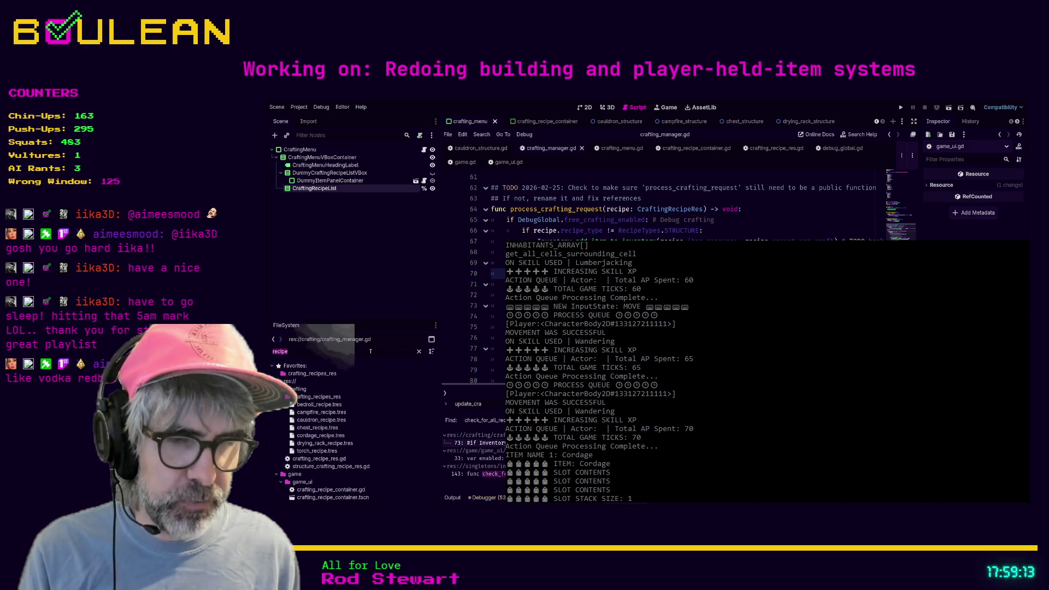
# Open twitch_fish_item_res.gd, paste into its fish name list near line 357, and save.
pyautogui.write('twitch')
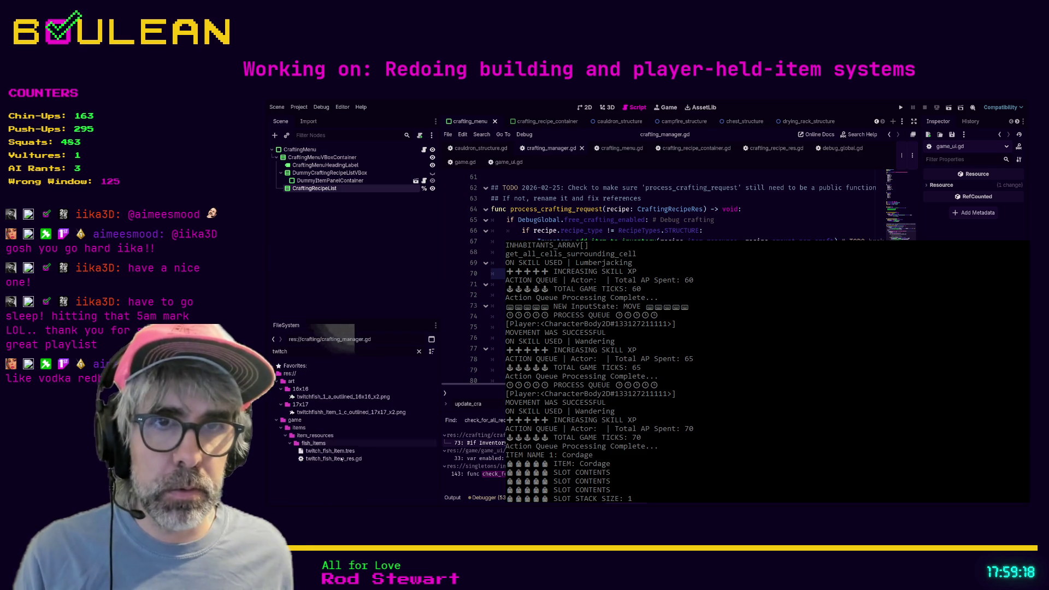
pyautogui.doubleClick(333, 458)
pyautogui.scroll(-20, 683, 208)
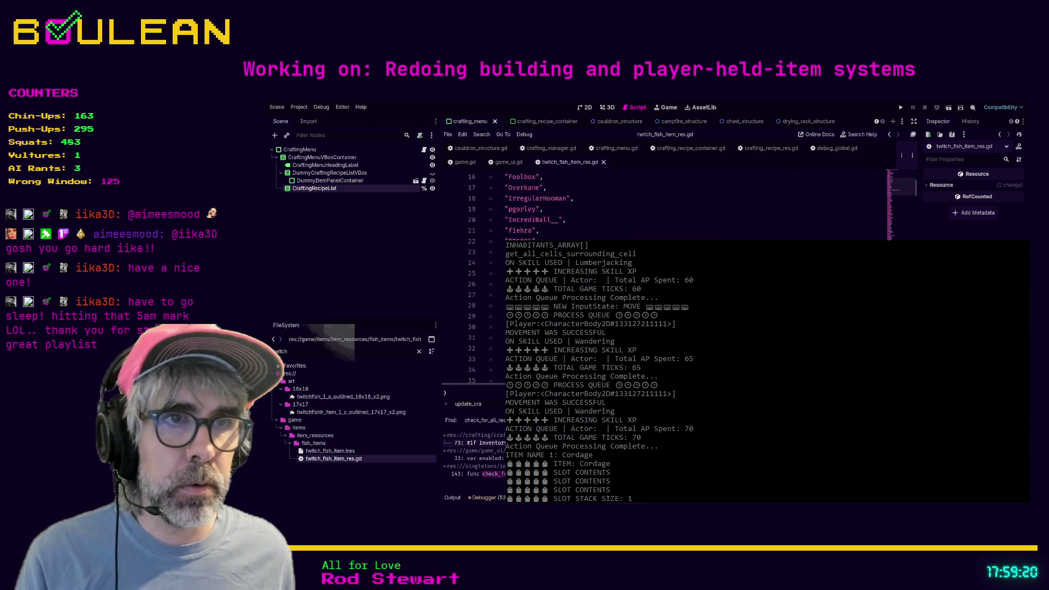
pyautogui.scroll(-20, 682, 207)
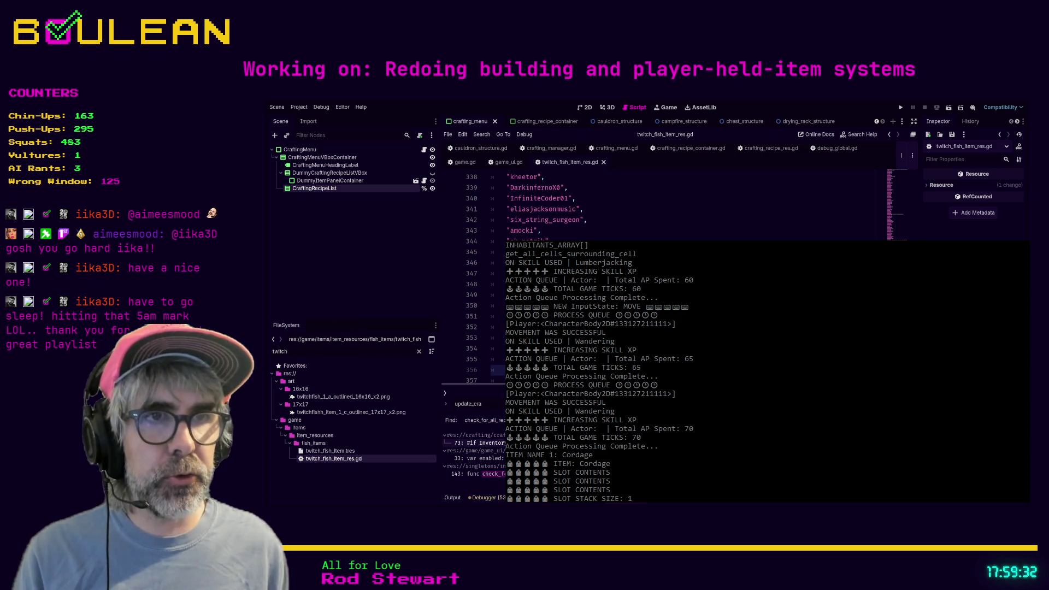
pyautogui.hotkey('ctrl', 'v')
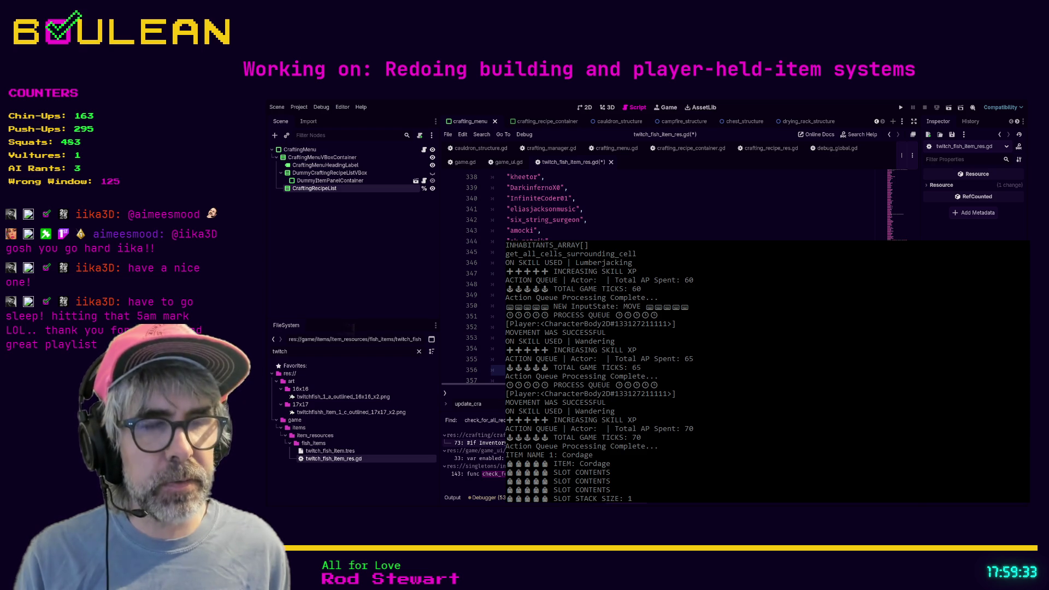
pyautogui.press('Return')
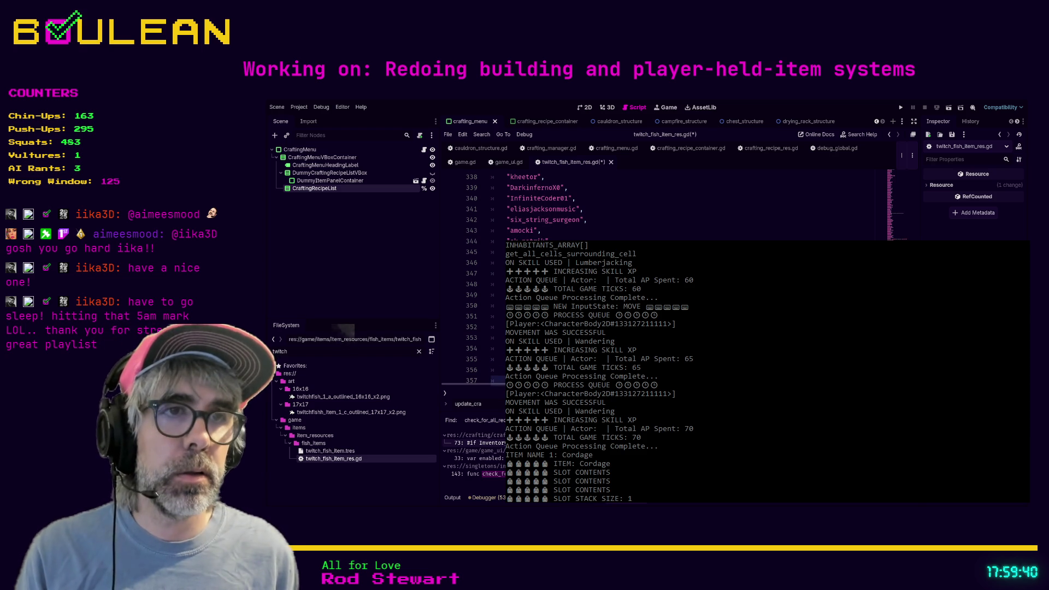
pyautogui.scroll(-1, 546, 218)
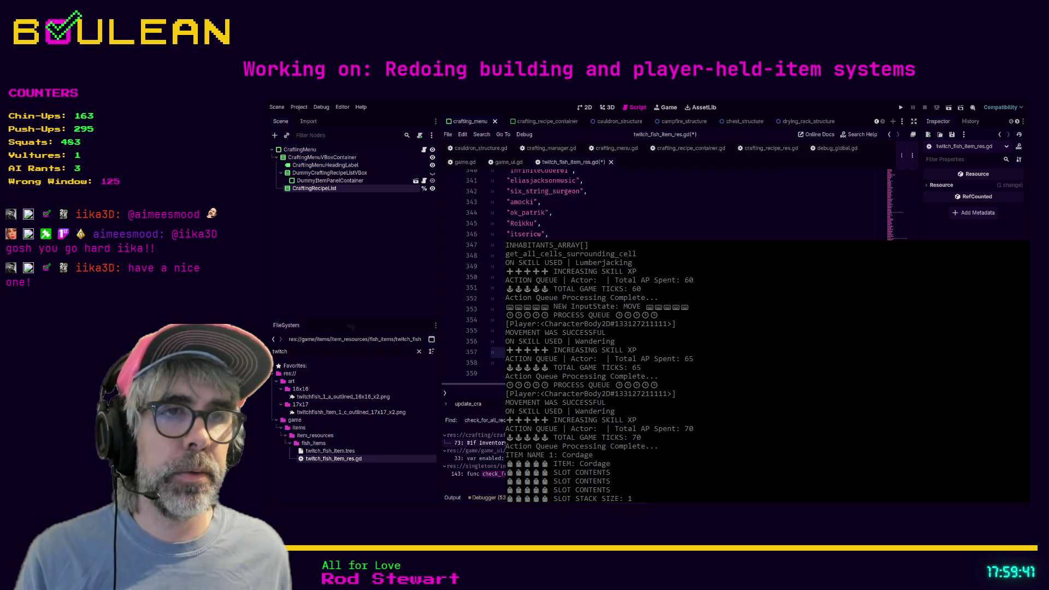
pyautogui.hotkey('ctrl', 's')
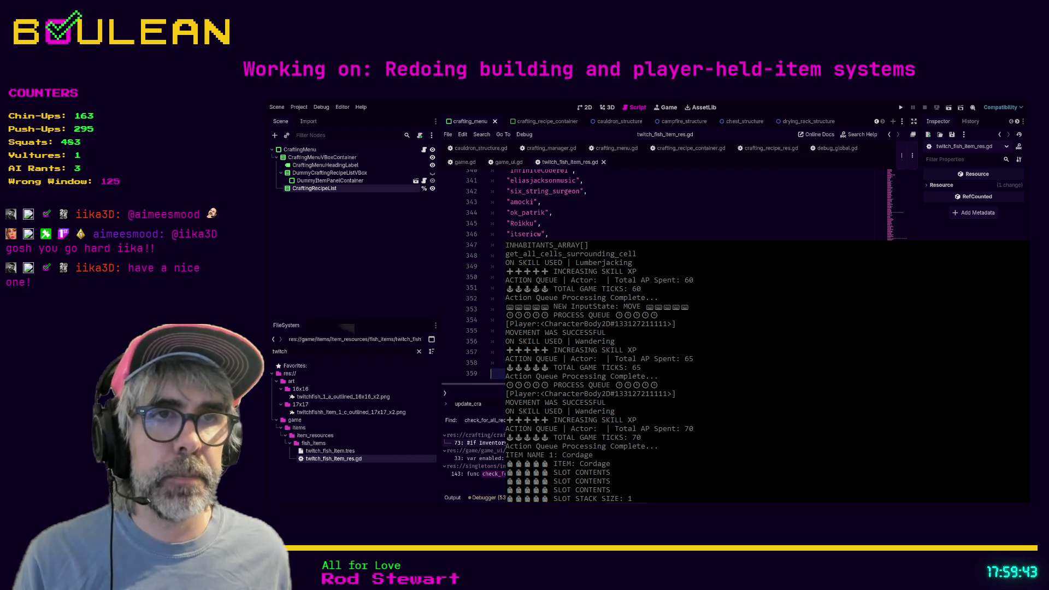
# Test-run the game, close it, and return to the Obsidian daily note.
pyautogui.press('F5')
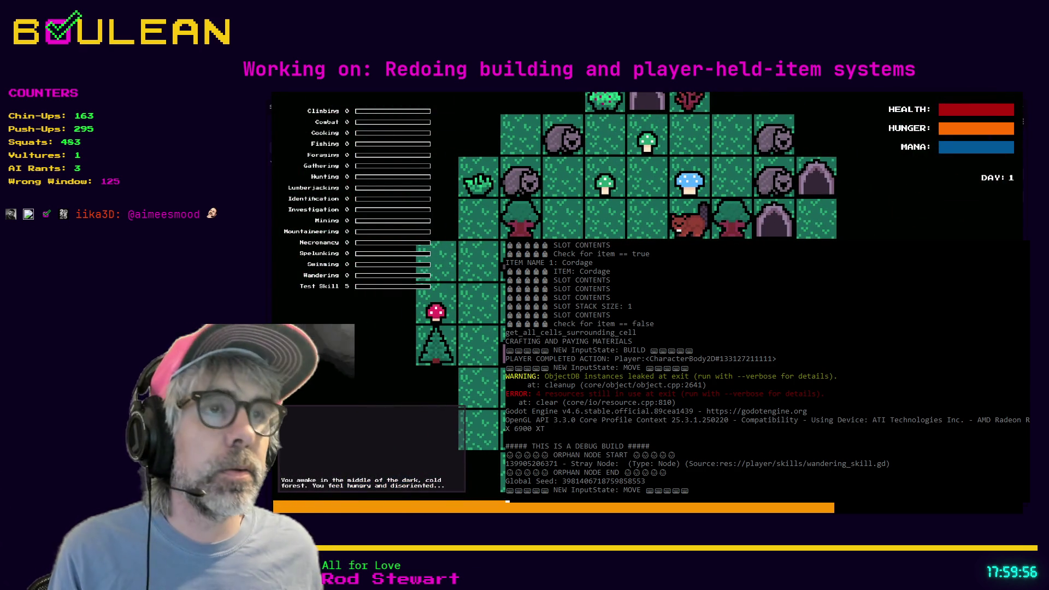
pyautogui.hotkey('alt', 'F4')
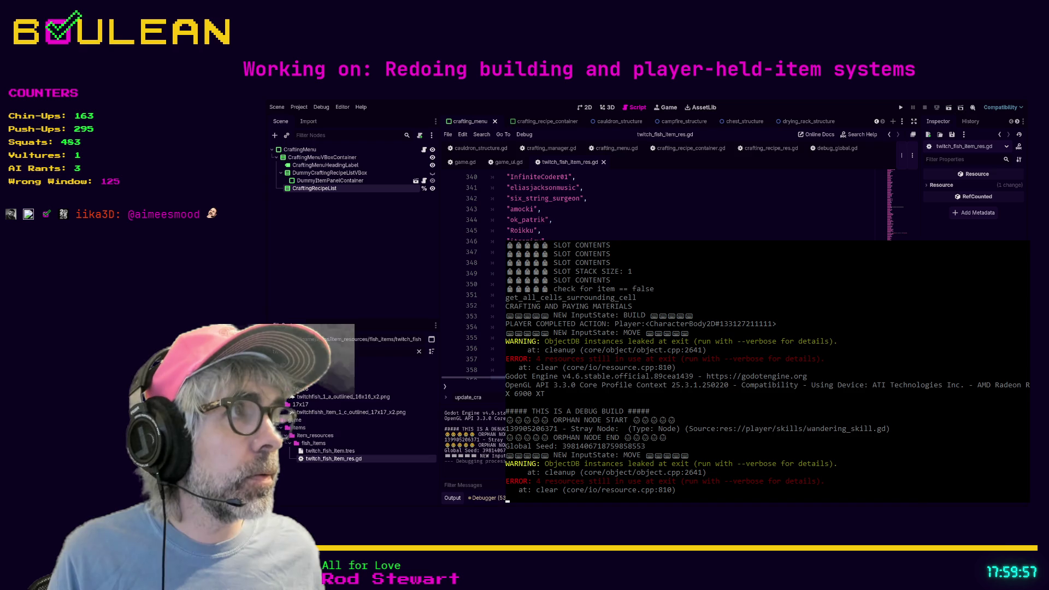
pyautogui.hotkey('alt', 'Tab')
pyautogui.scroll(-3, 717, 185)
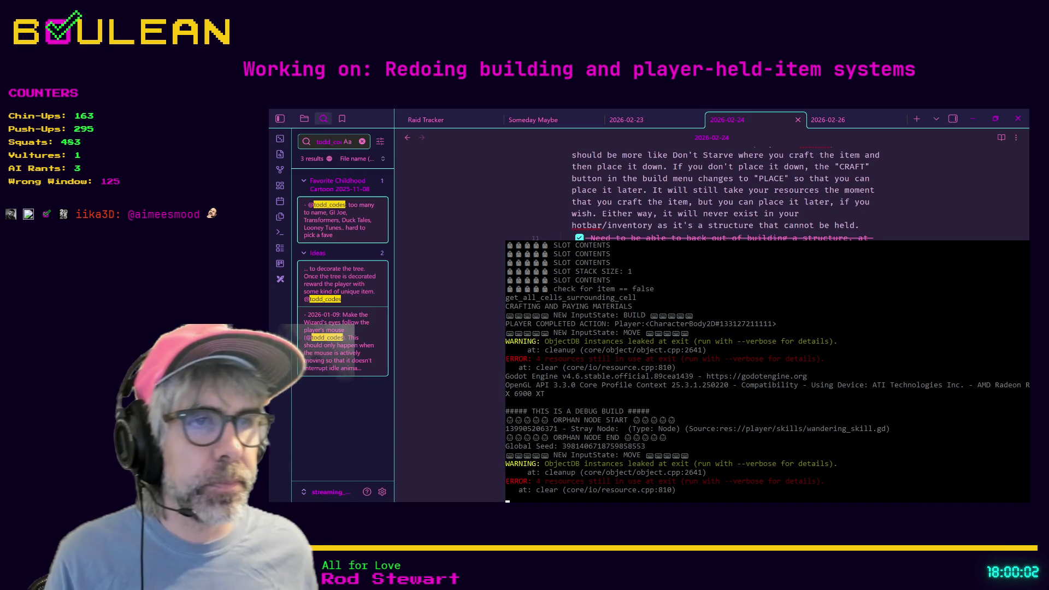
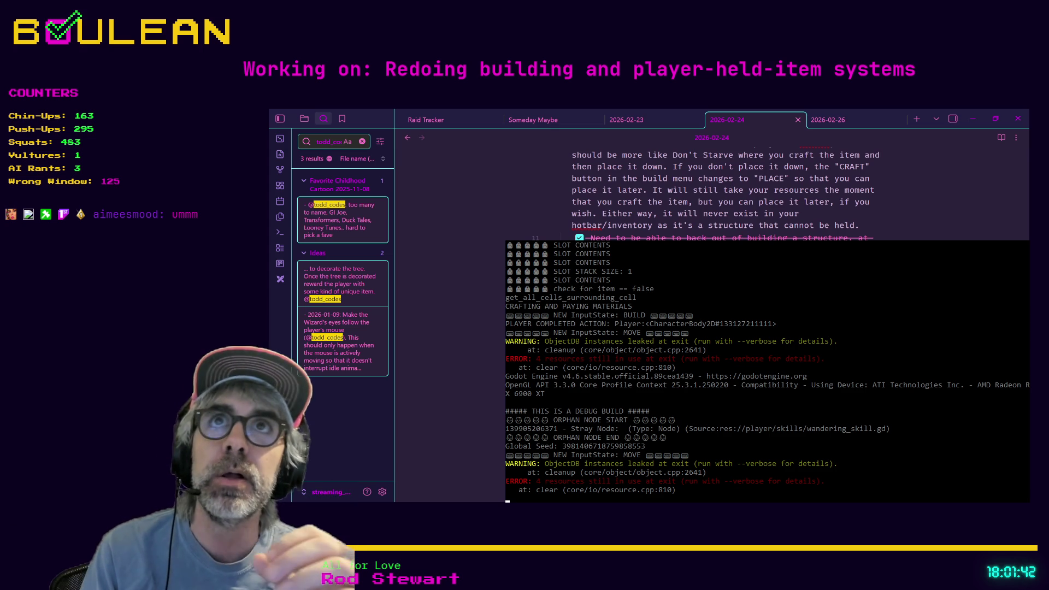
# Minimize the Obsidian notes window to bring the Godot editor back into view.
pyautogui.click(976, 120)
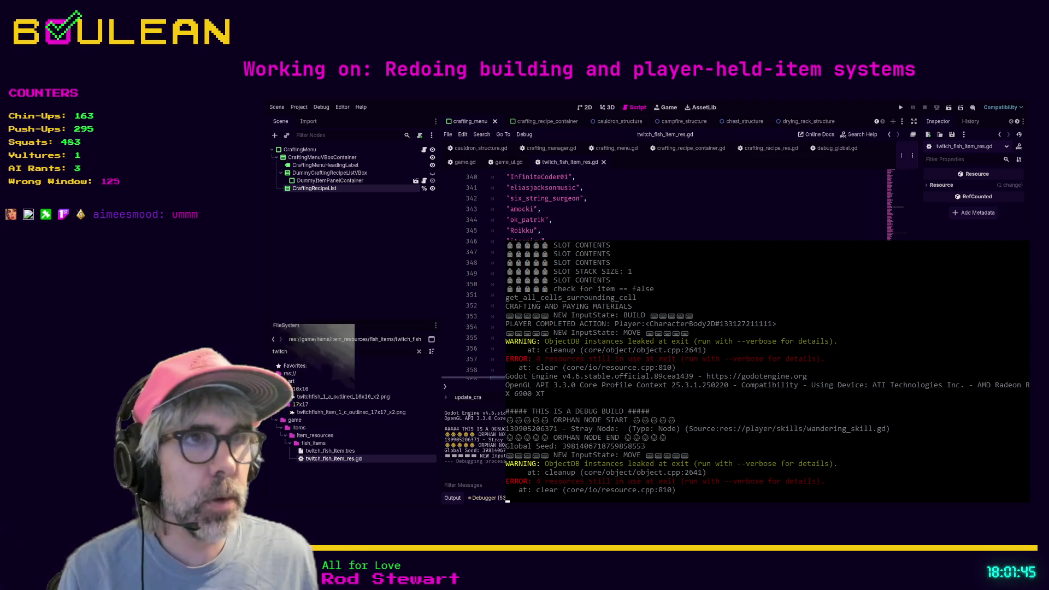
# Switch to crafting_manager.gd and review process_crafting_request around lines 69–72.
pyautogui.click(616, 148)
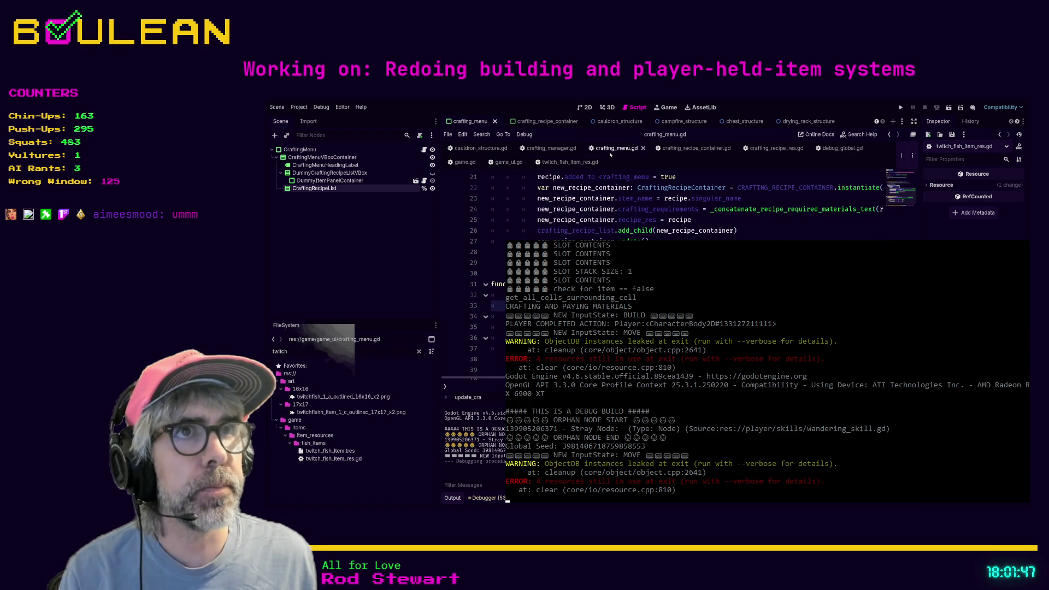
pyautogui.click(551, 148)
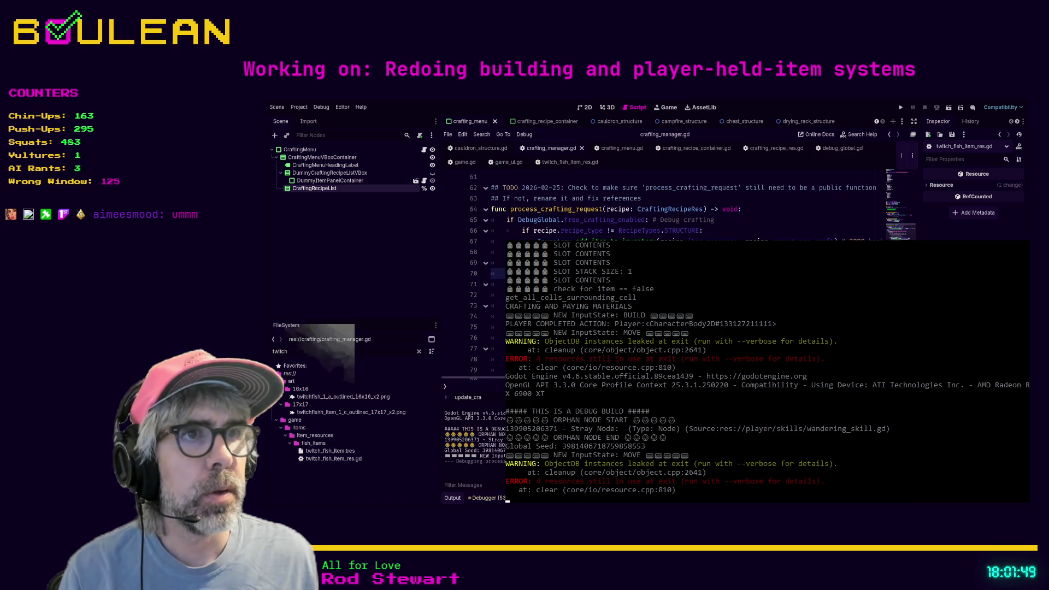
pyautogui.moveTo(494, 298); pyautogui.dragTo(494, 288)
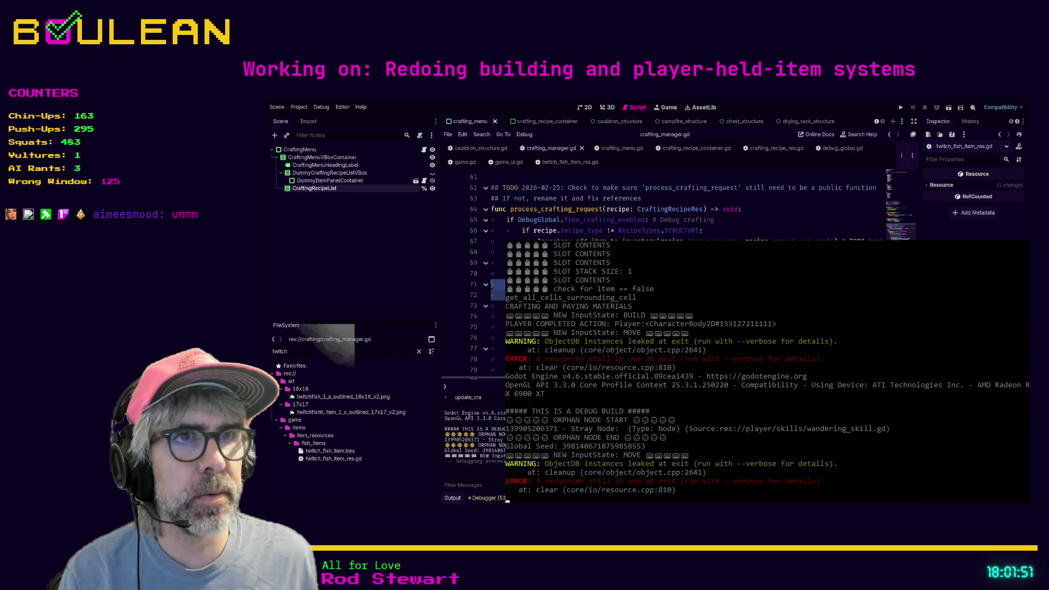
pyautogui.click(494, 288)
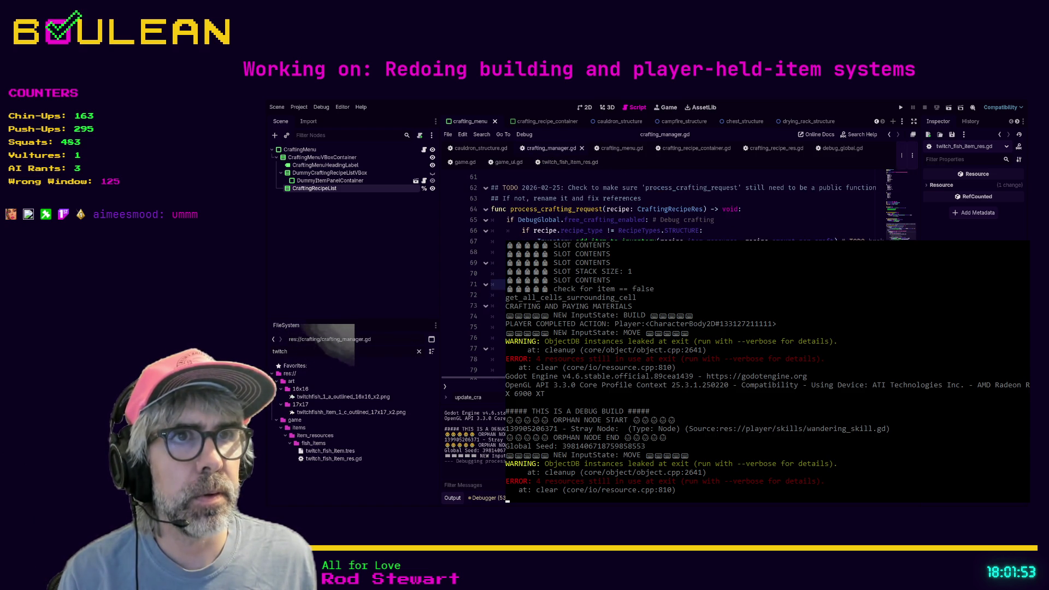
pyautogui.click(494, 262)
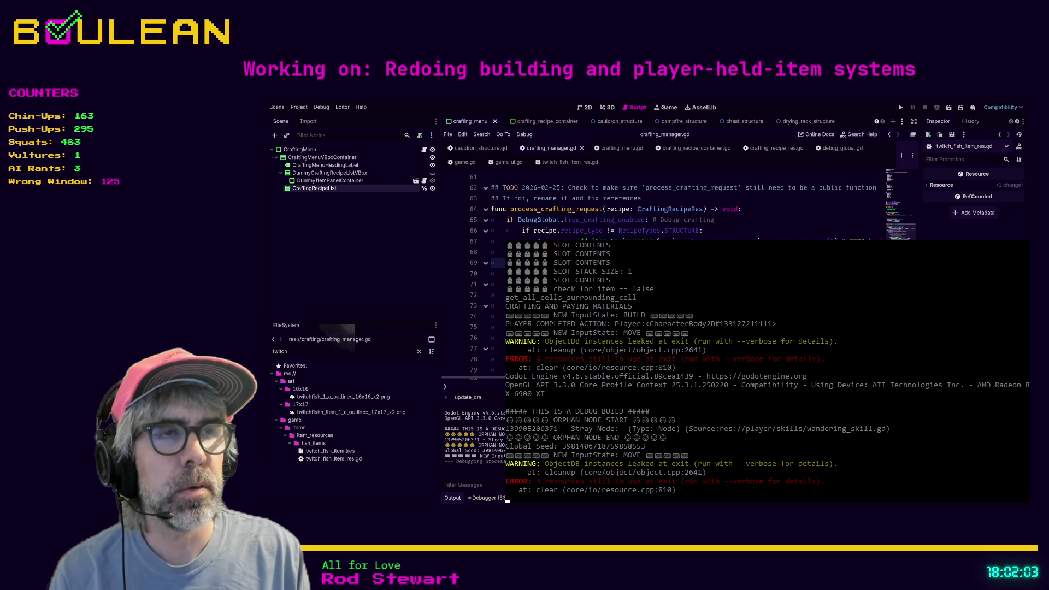
# Make line 65 test DebugGlobal.free_crafting_enabled == true and save crafting_manager.gd.
pyautogui.click(646, 220)
pyautogui.press('BackSpace')
pyautogui.write('== true')
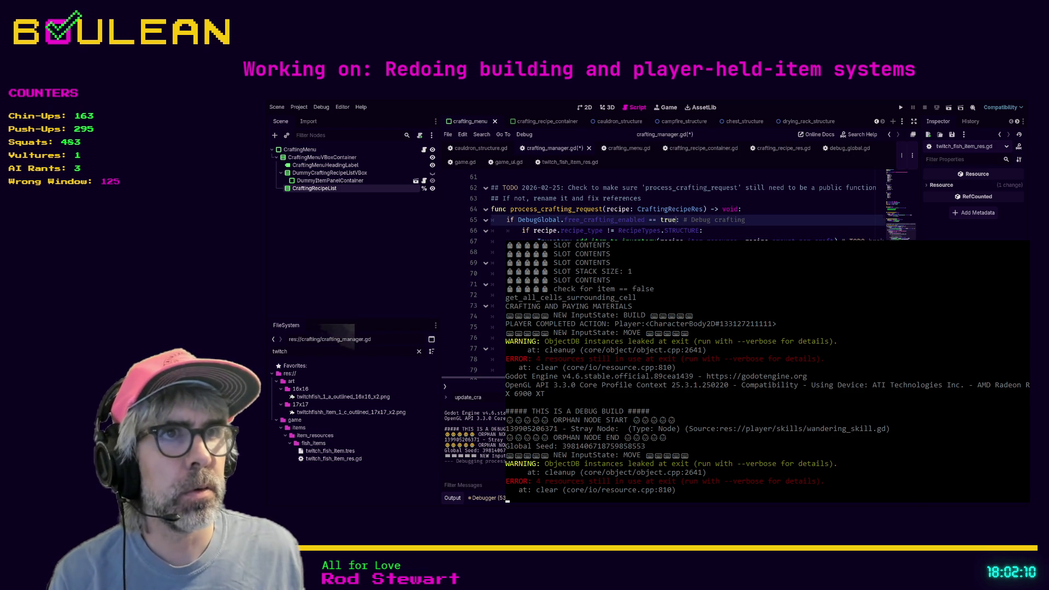
pyautogui.hotkey('ctrl', 's')
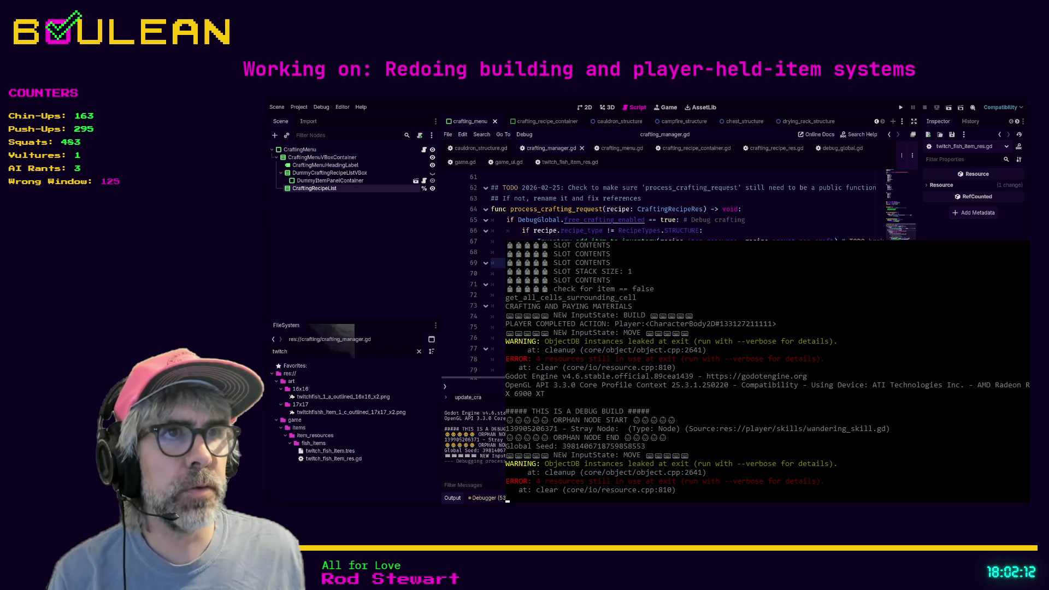
# Check where free_crafting_enabled is defined, then return to crafting_manager.gd and review the code.
pyautogui.keyDown('ctrl'); pyautogui.click(603, 219); pyautogui.keyUp('ctrl')
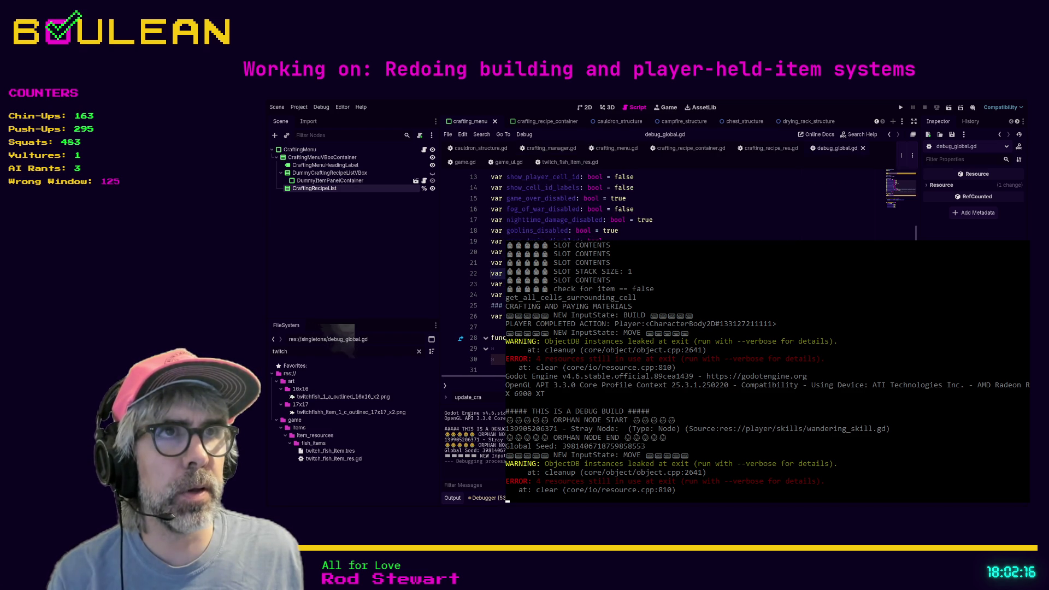
pyautogui.click(551, 148)
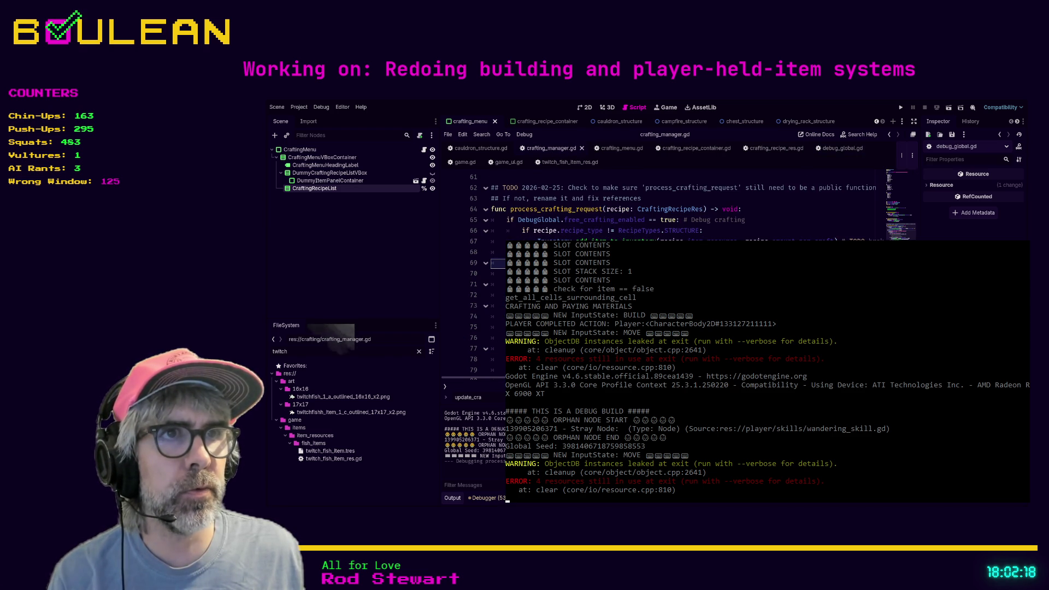
pyautogui.scroll(-1, 683, 208)
pyautogui.moveTo(497, 305); pyautogui.dragTo(497, 283)
pyautogui.scroll(-3, 497, 283)
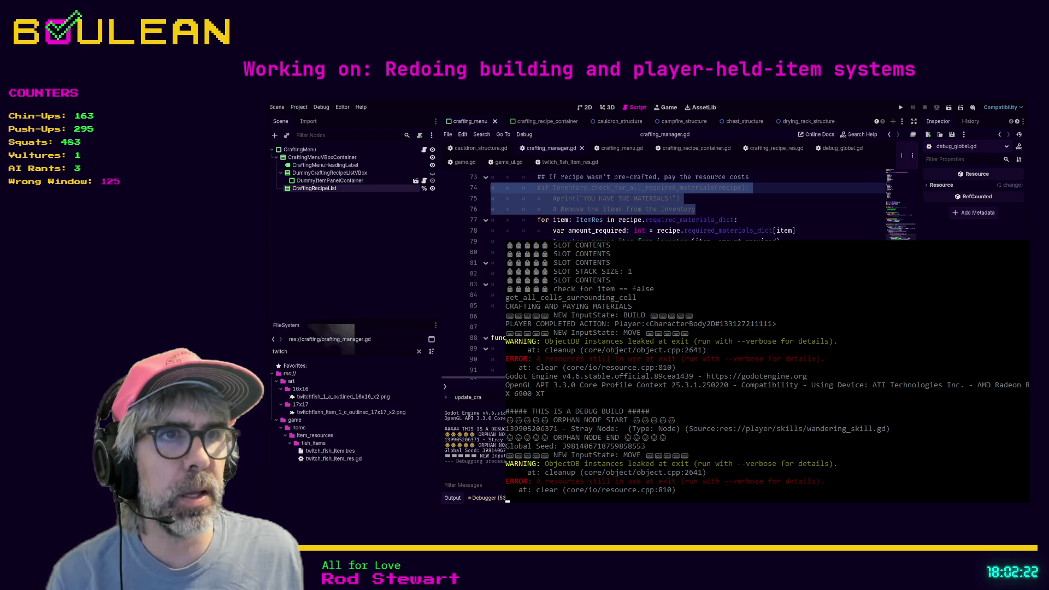
pyautogui.click(497, 284)
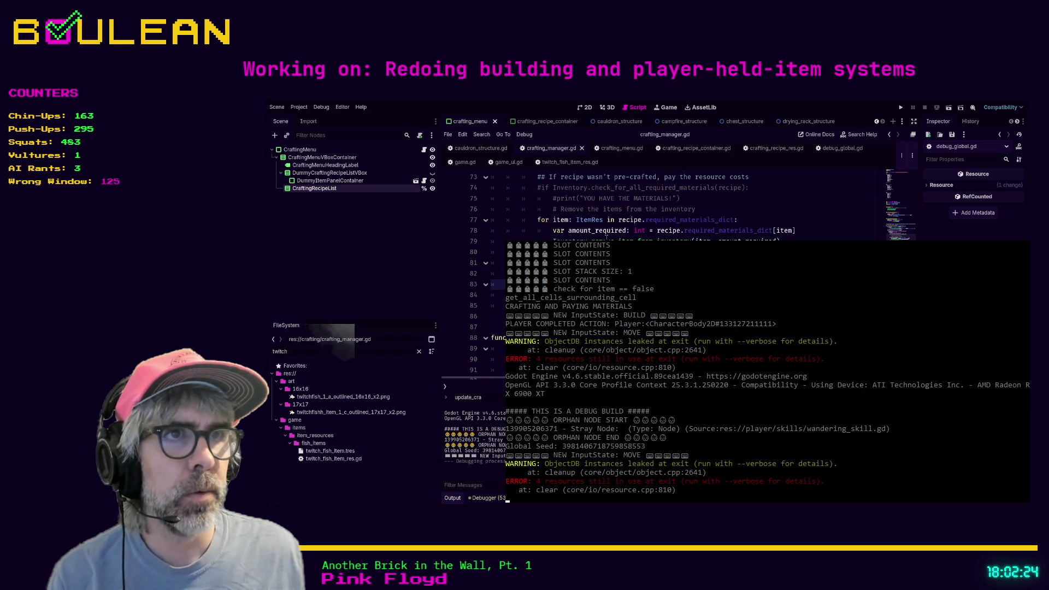
pyautogui.scroll(1, 585, 235)
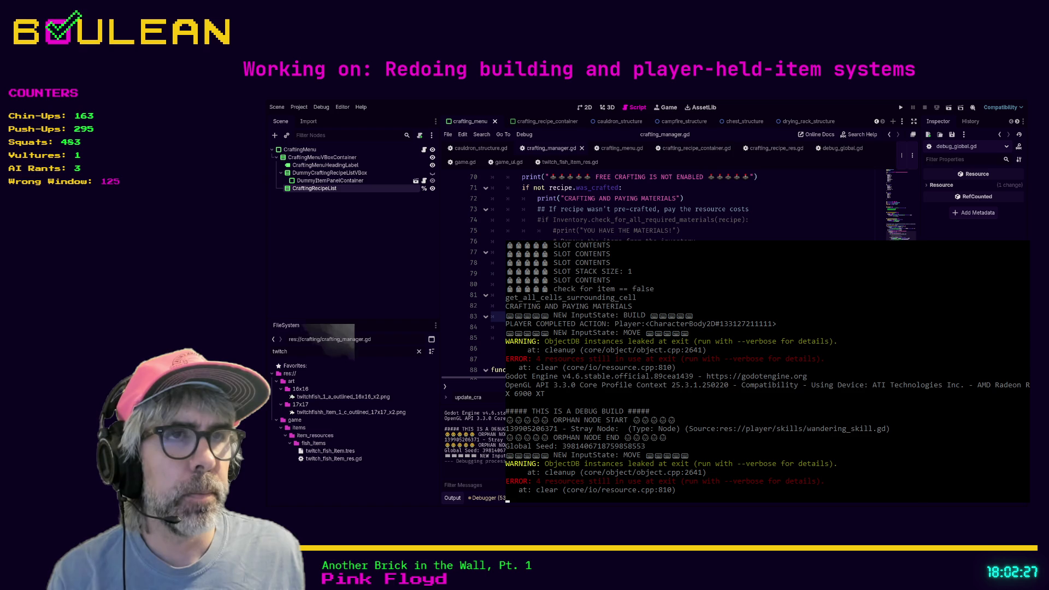
pyautogui.scroll(1, 586, 208)
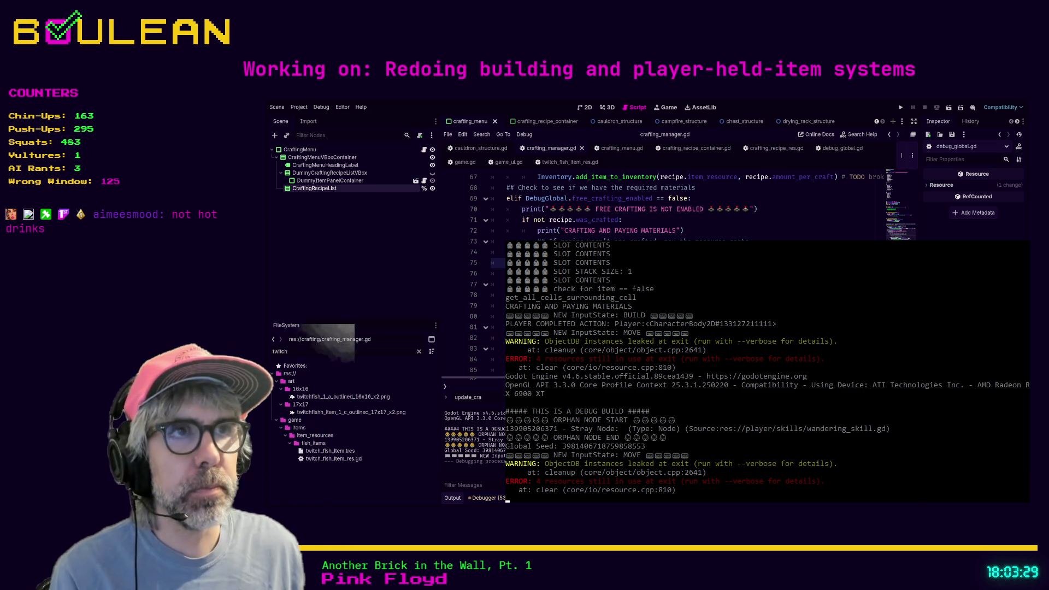
# Run the project with F5 to test crafting.
pyautogui.press('F5')
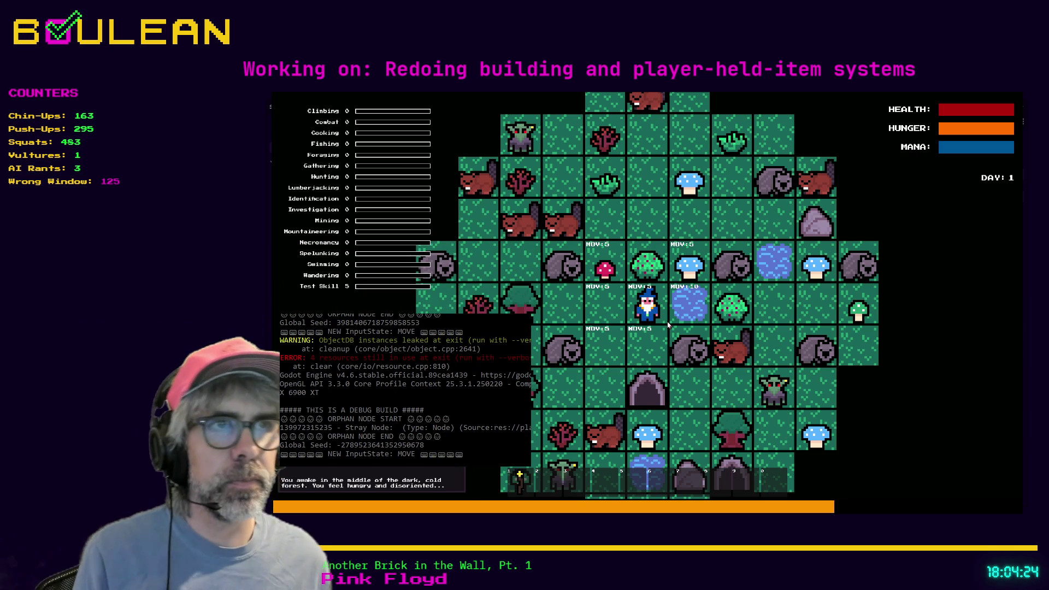
# Walk the wizard left and up, gather the Grass Tuft, and open the Crafting panel.
pyautogui.press('Left')
pyautogui.press('Up')
pyautogui.press('Up')
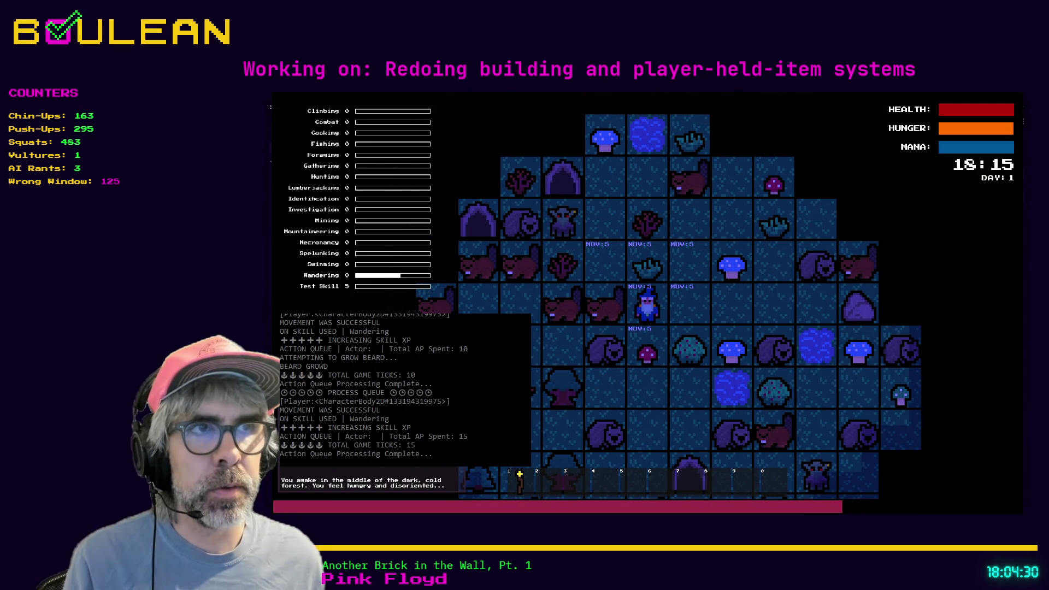
pyautogui.press('e')
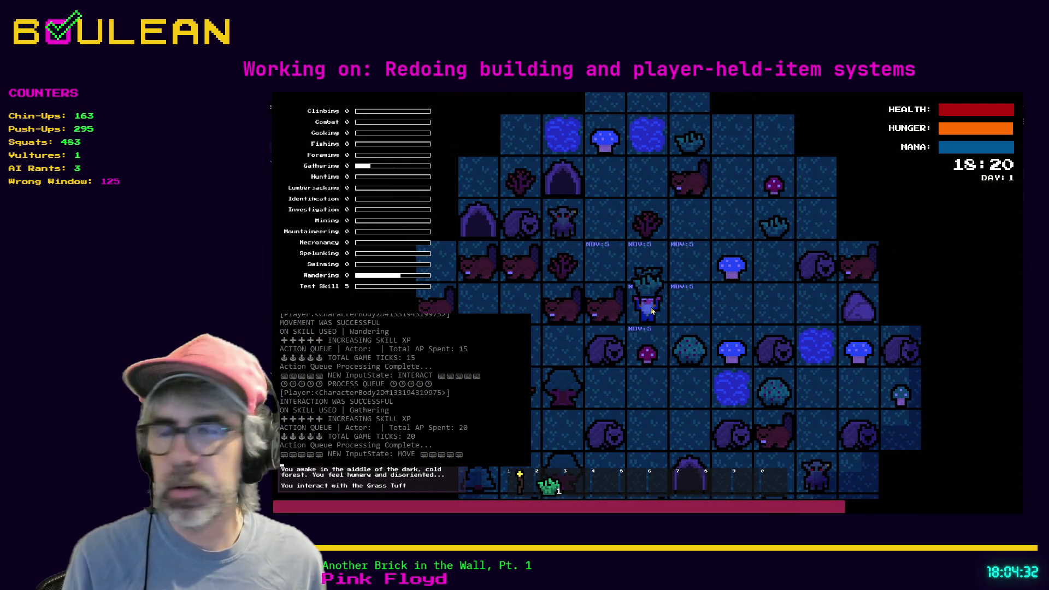
pyautogui.press('c')
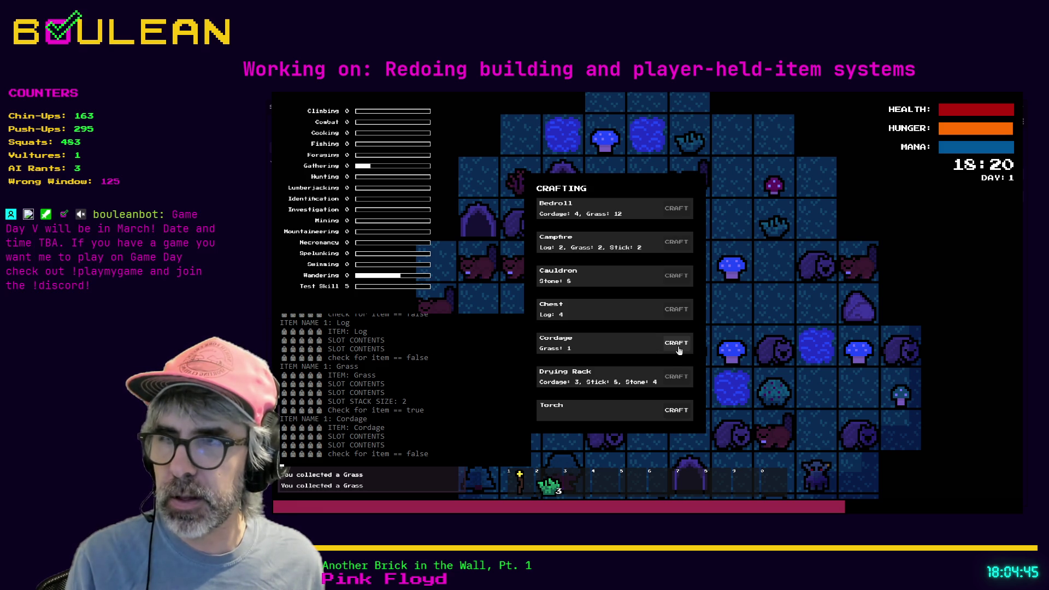
# Craft Cordage, confirm the materials-paid log lines, and close the Crafting panel.
pyautogui.click(676, 343)
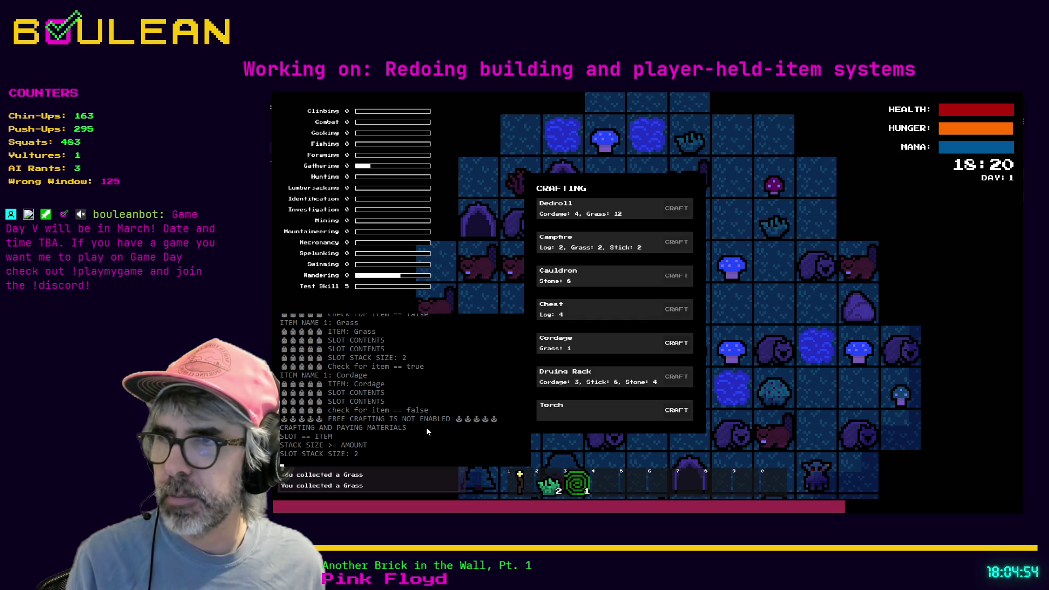
pyautogui.moveTo(425, 427); pyautogui.dragTo(280, 419)
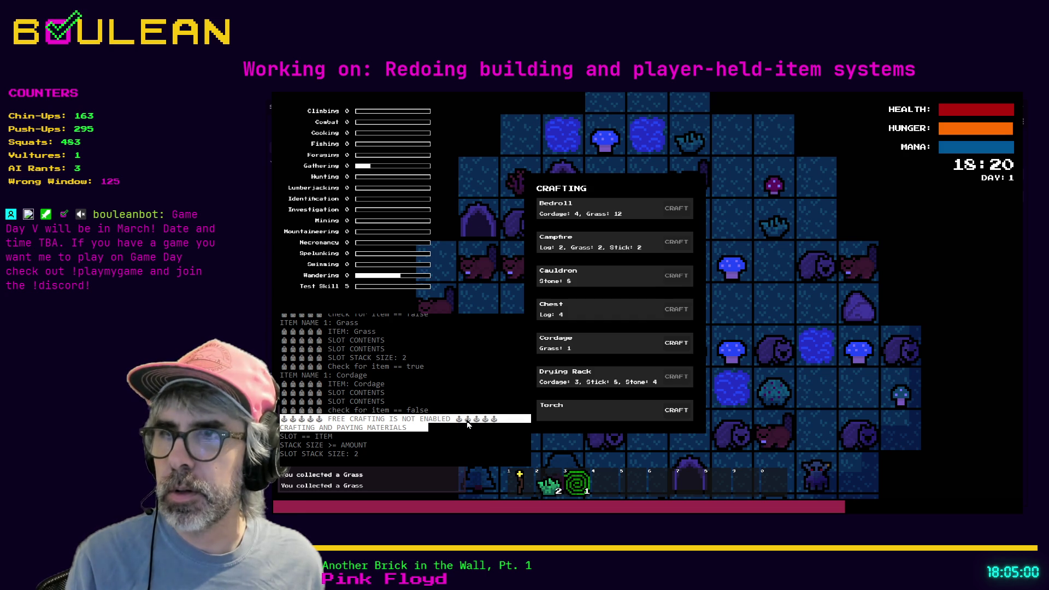
pyautogui.click(452, 437)
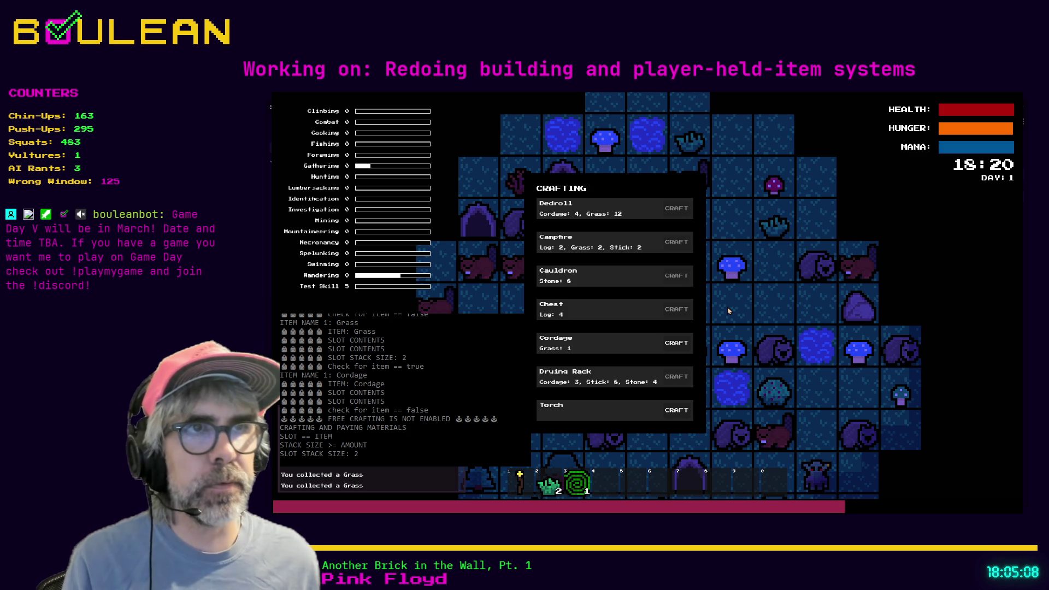
pyautogui.press('Escape')
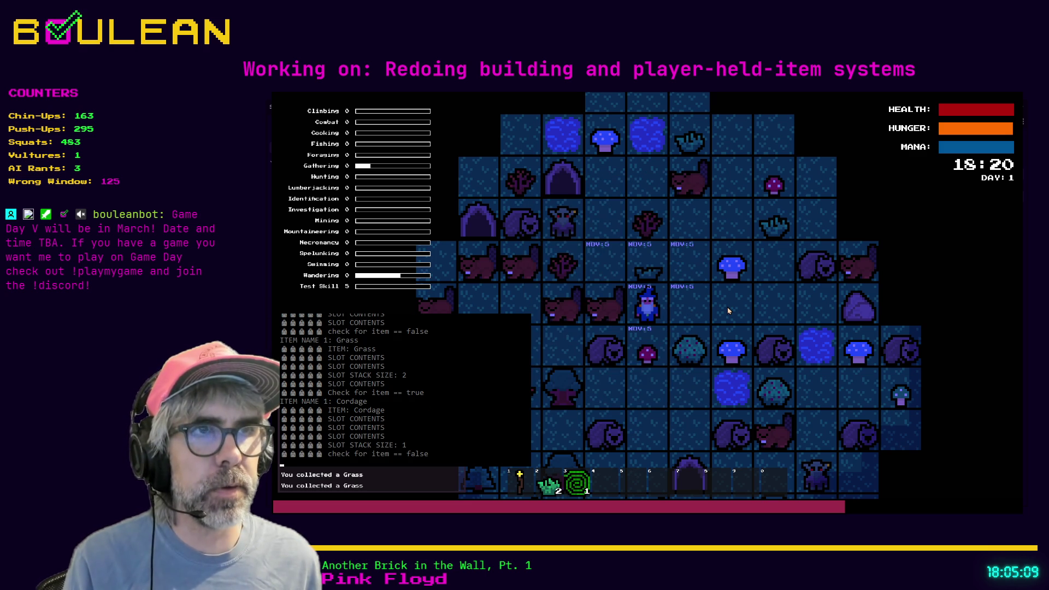
# Gather a stick from the sapling and grass from the nearby tuft.
pyautogui.press('w')
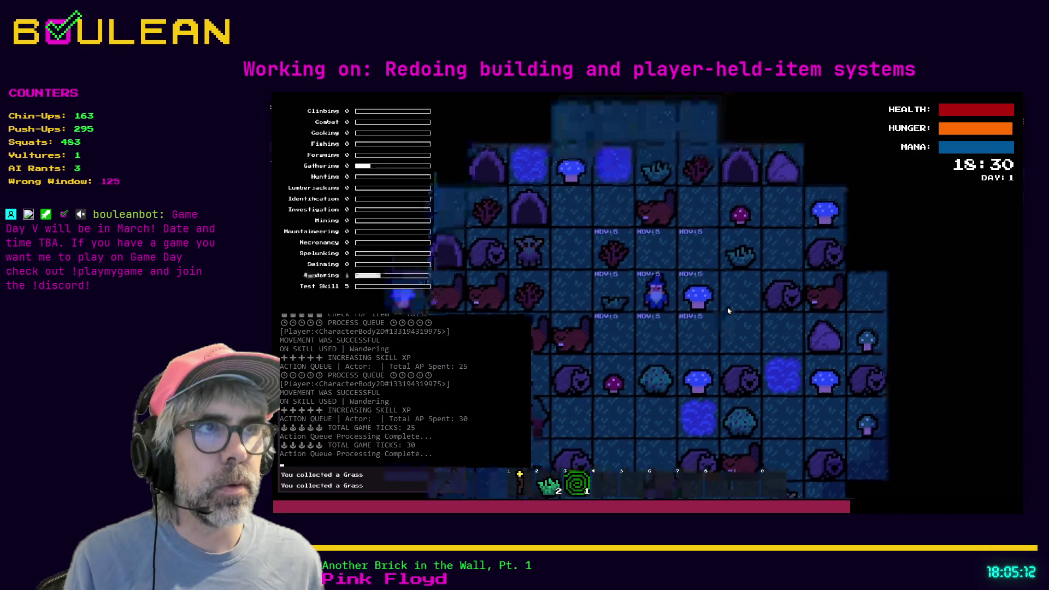
pyautogui.press('e')
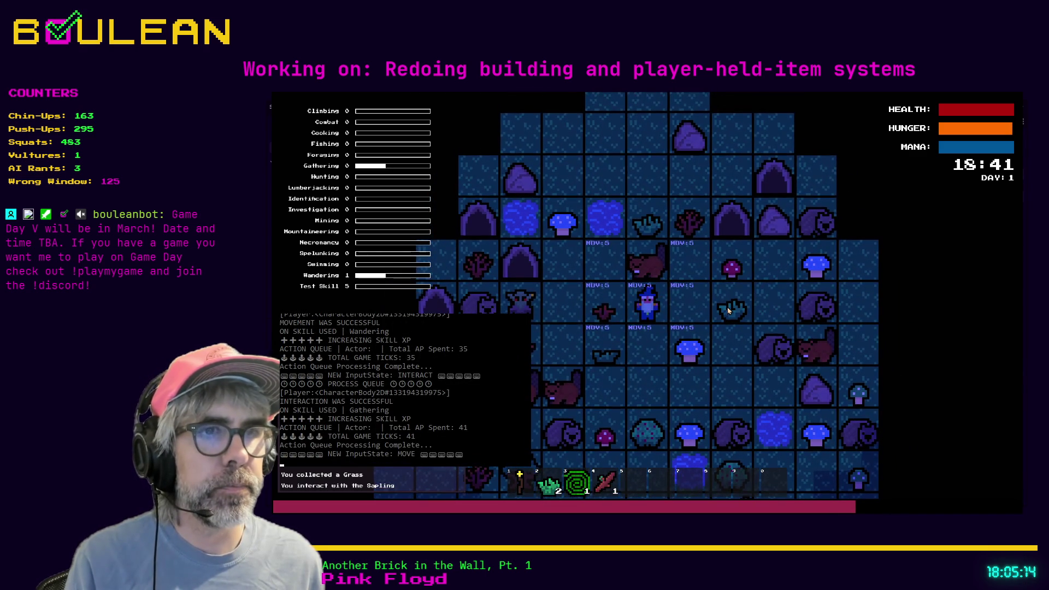
pyautogui.press('d')
pyautogui.press('e')
pyautogui.press('d')
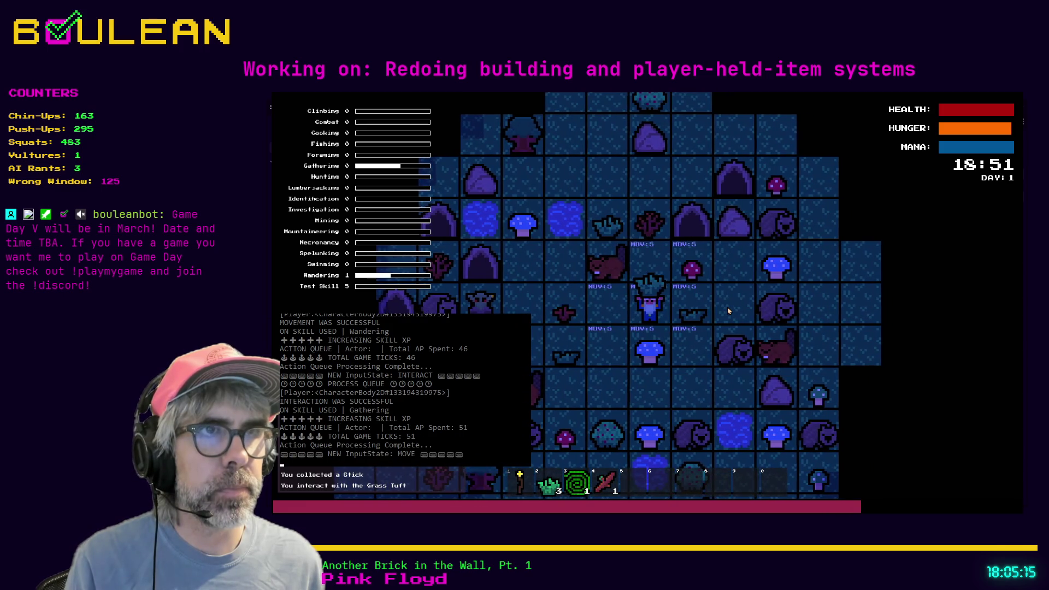
pyautogui.press('w')
pyautogui.press('e')
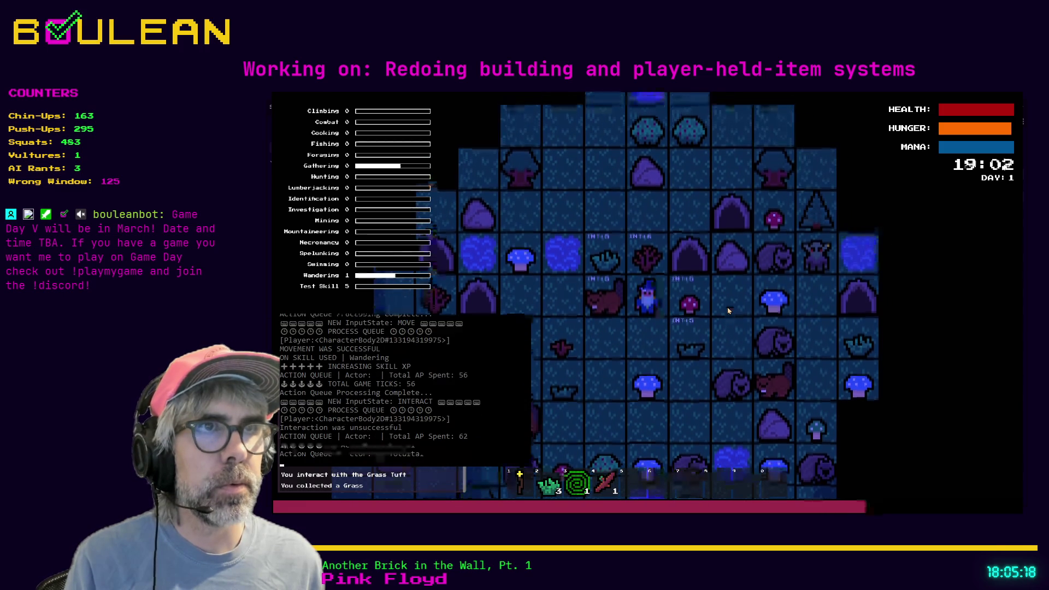
pyautogui.press('e')
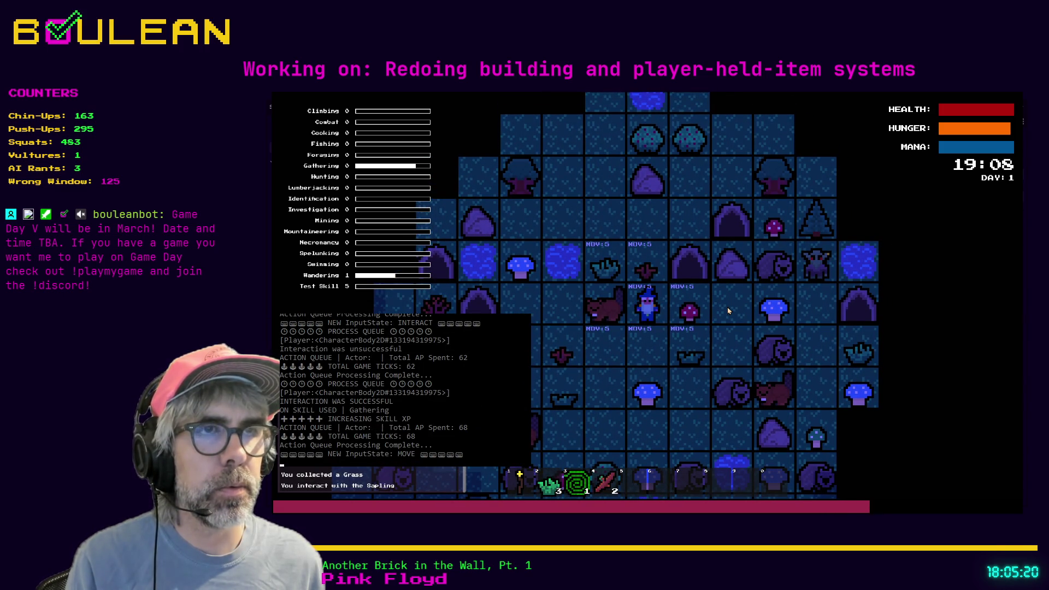
pyautogui.press('w')
pyautogui.press('w')
pyautogui.press('a')
pyautogui.press('a')
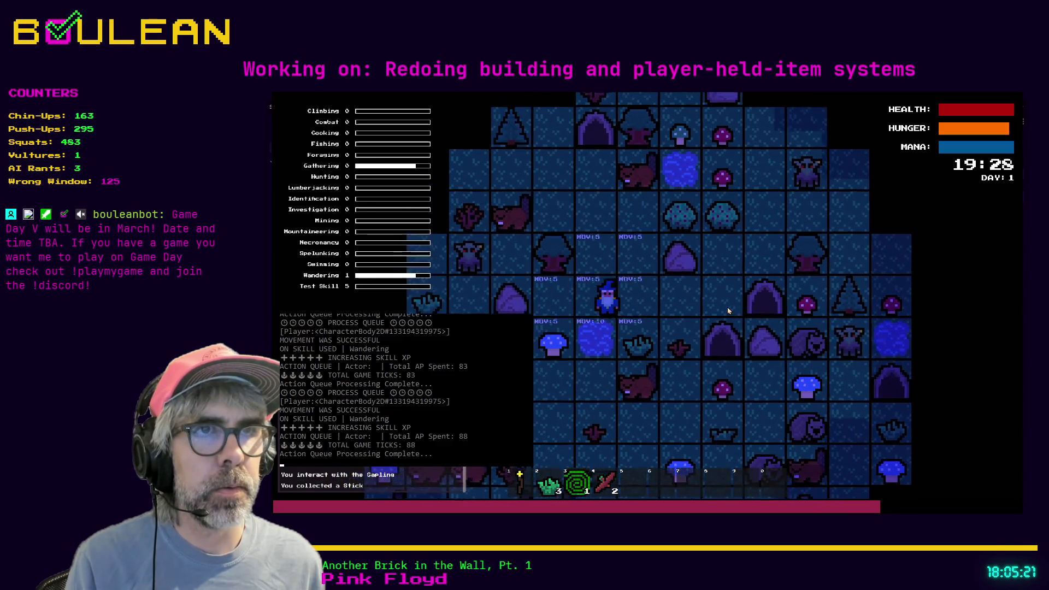
# Chop two trees to collect four logs, then open the crafting recipes.
pyautogui.press('a')
pyautogui.press('e')
pyautogui.press('e')
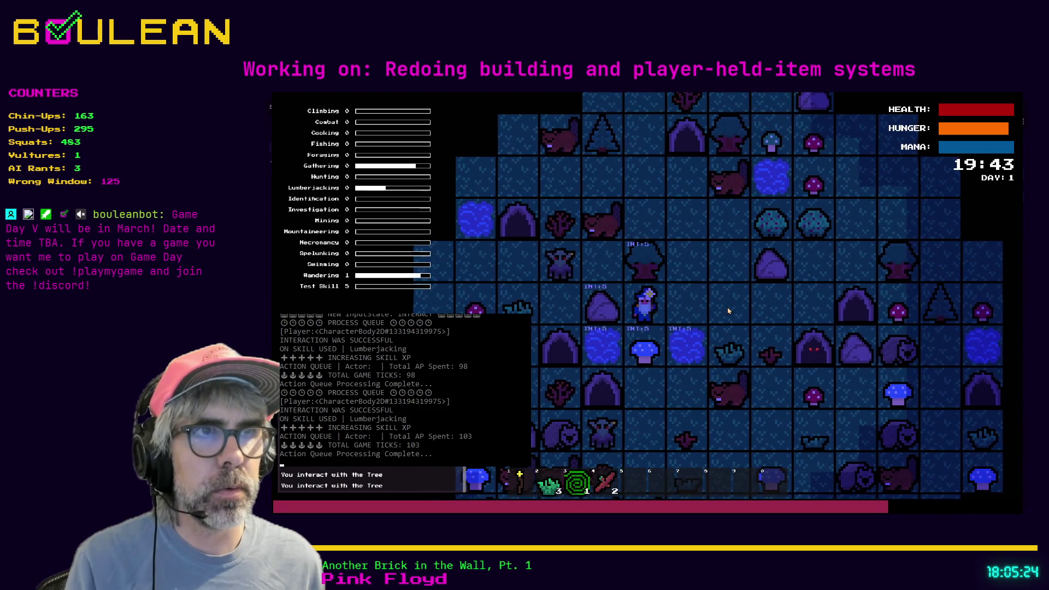
pyautogui.press('e')
pyautogui.press('d')
pyautogui.press('w')
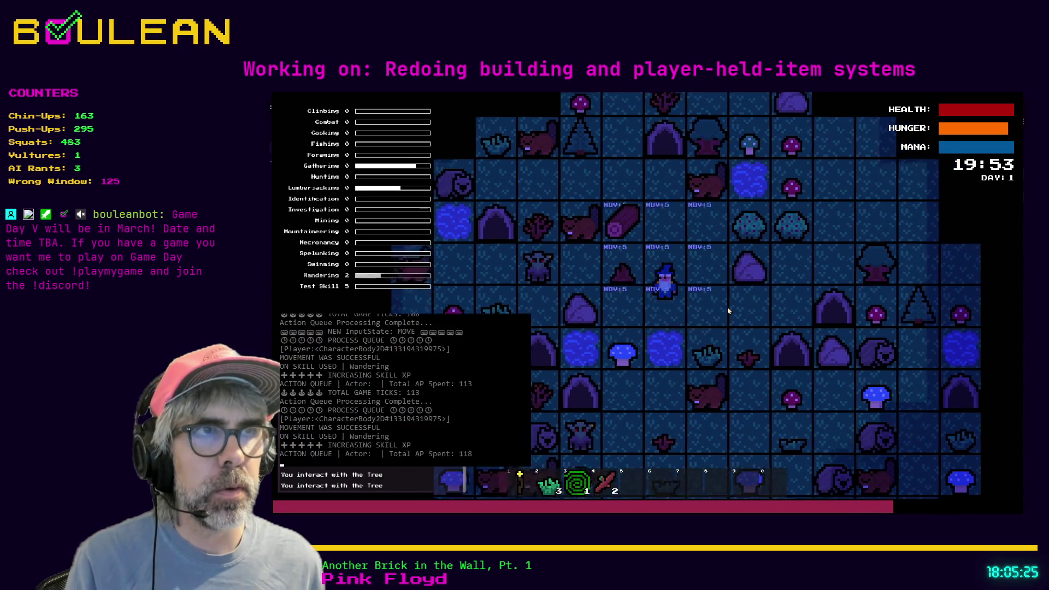
pyautogui.press('w')
pyautogui.press('a')
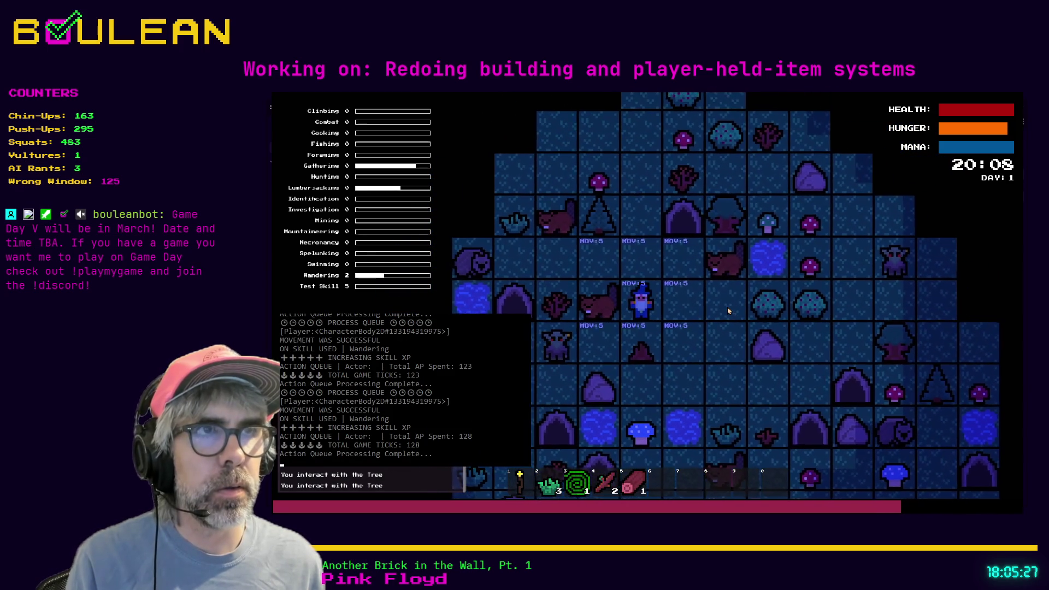
pyautogui.press('w')
pyautogui.press('a')
pyautogui.press('e')
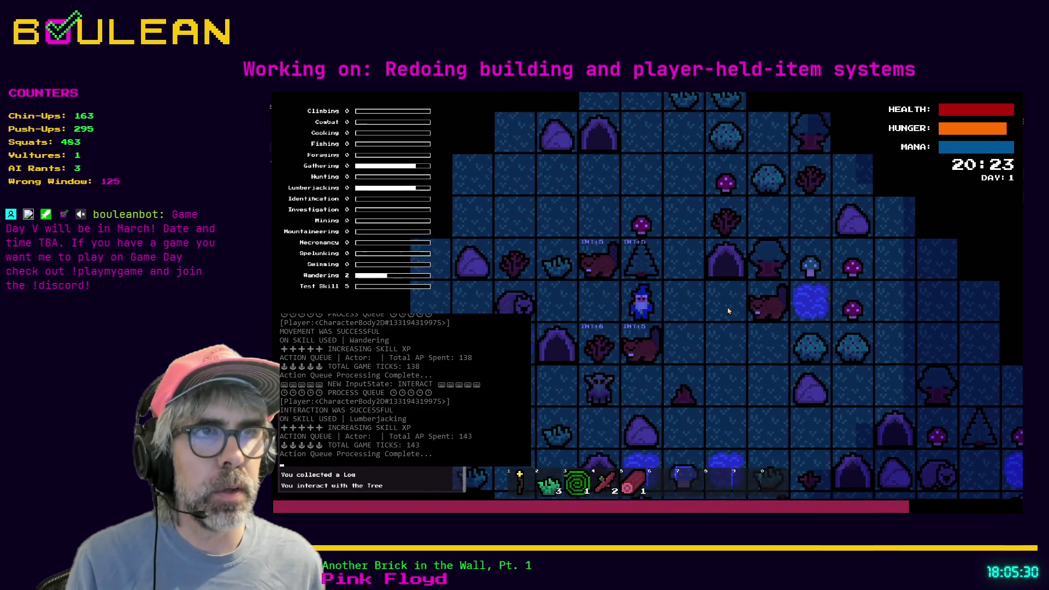
pyautogui.press('e')
pyautogui.press('e')
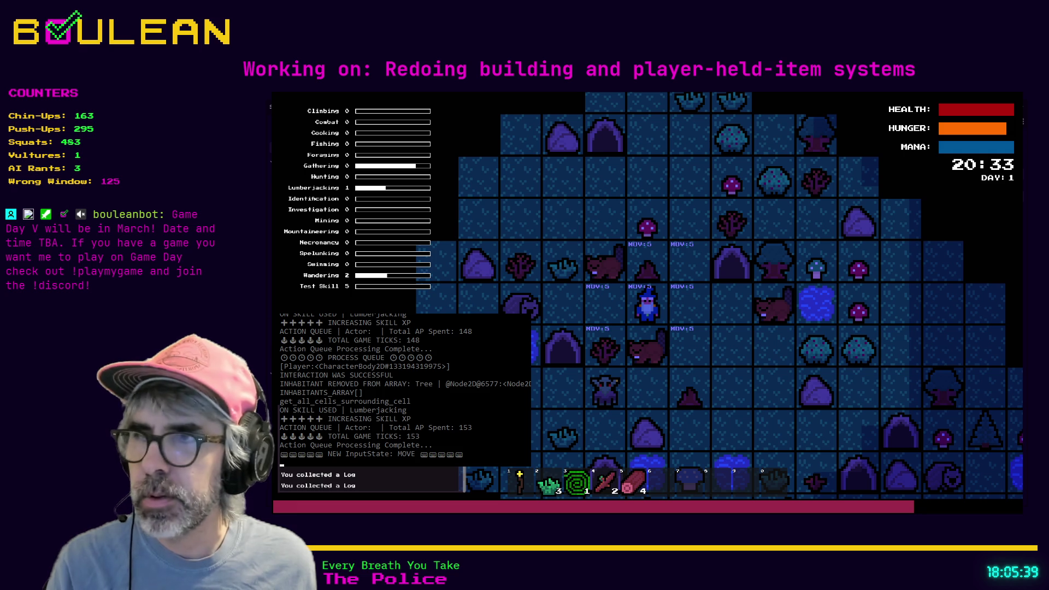
pyautogui.press('c')
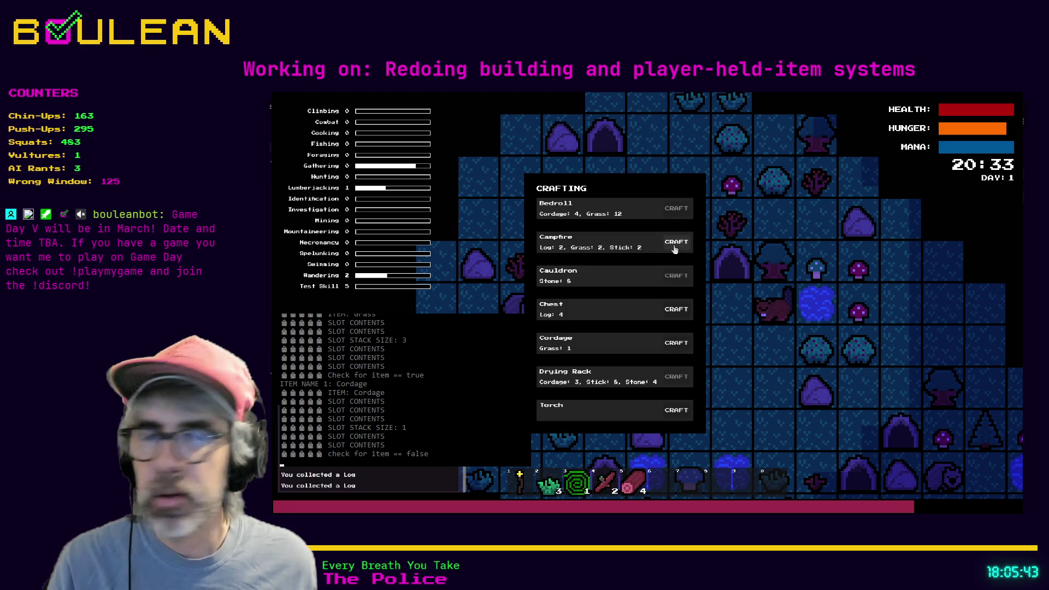
# Build a Campfire in the cell right of the wizard, then stop the game with F8.
pyautogui.click(675, 243)
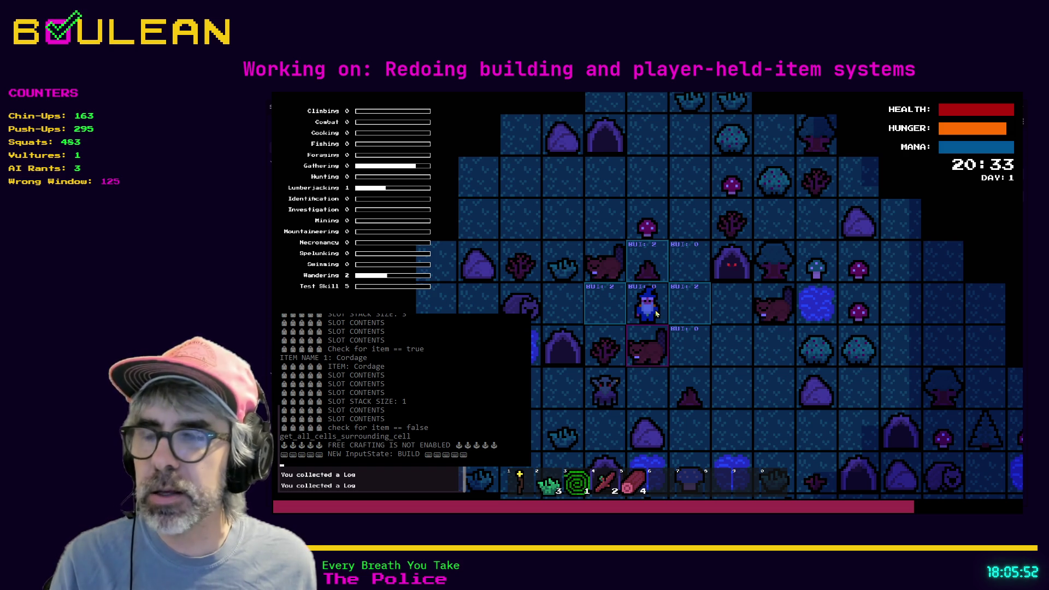
pyautogui.click(687, 322)
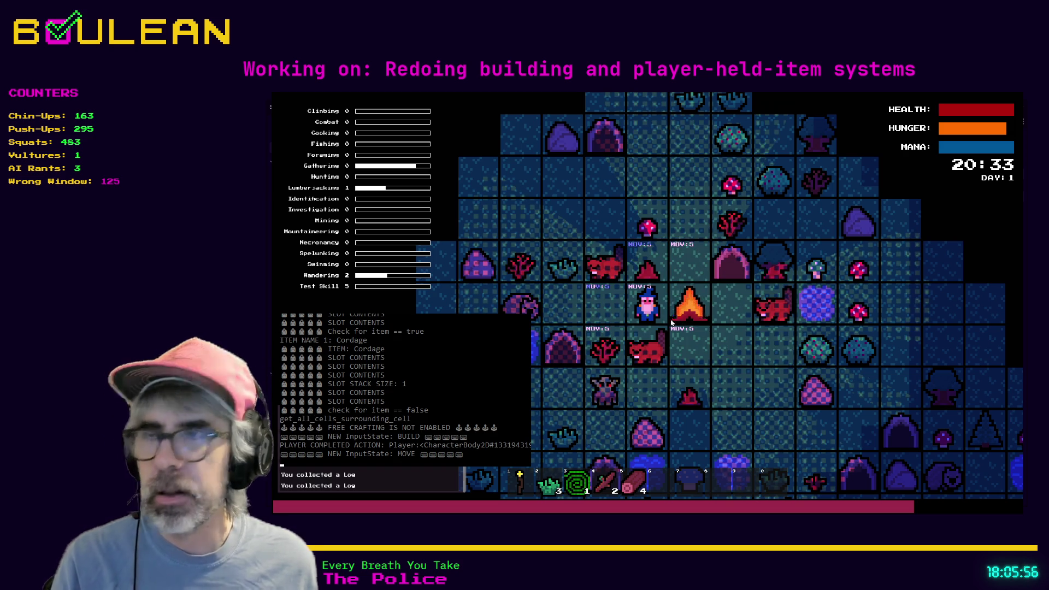
pyautogui.press('F8')
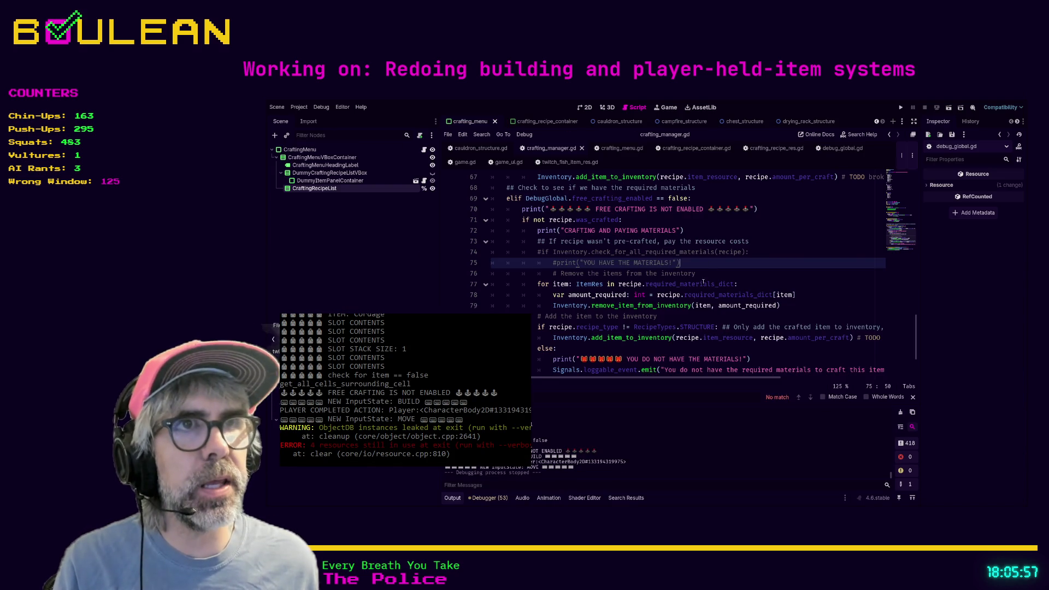
# Review the FREE CRAFTING print and the recipe.was_crafted check around lines 70–71.
pyautogui.scroll(1, 703, 281)
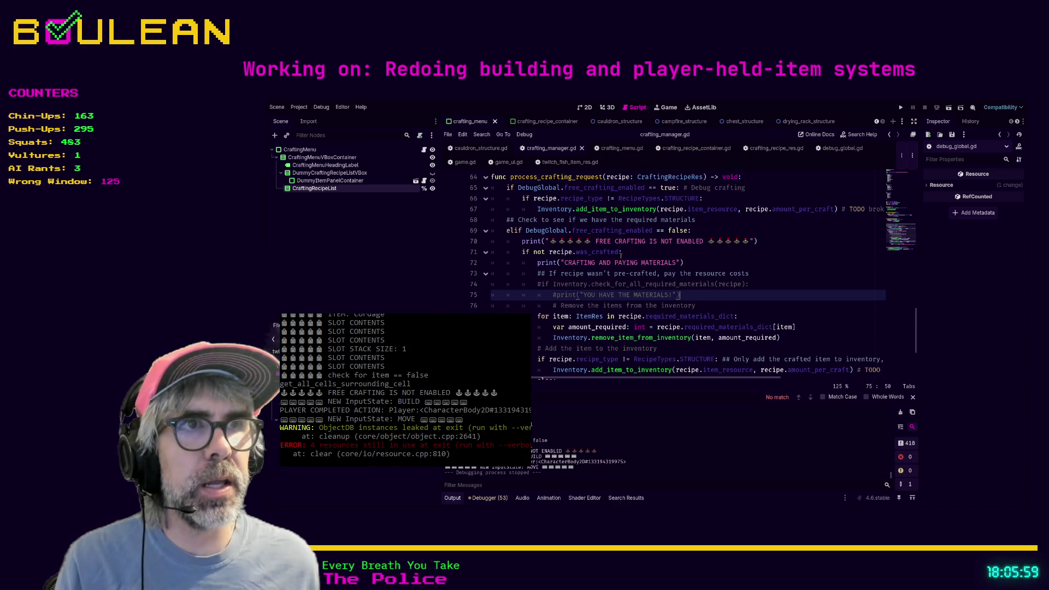
pyautogui.moveTo(775, 239)
pyautogui.mouseDown()
pyautogui.moveTo(546, 231)
pyautogui.moveTo(490, 244)
pyautogui.mouseUp()
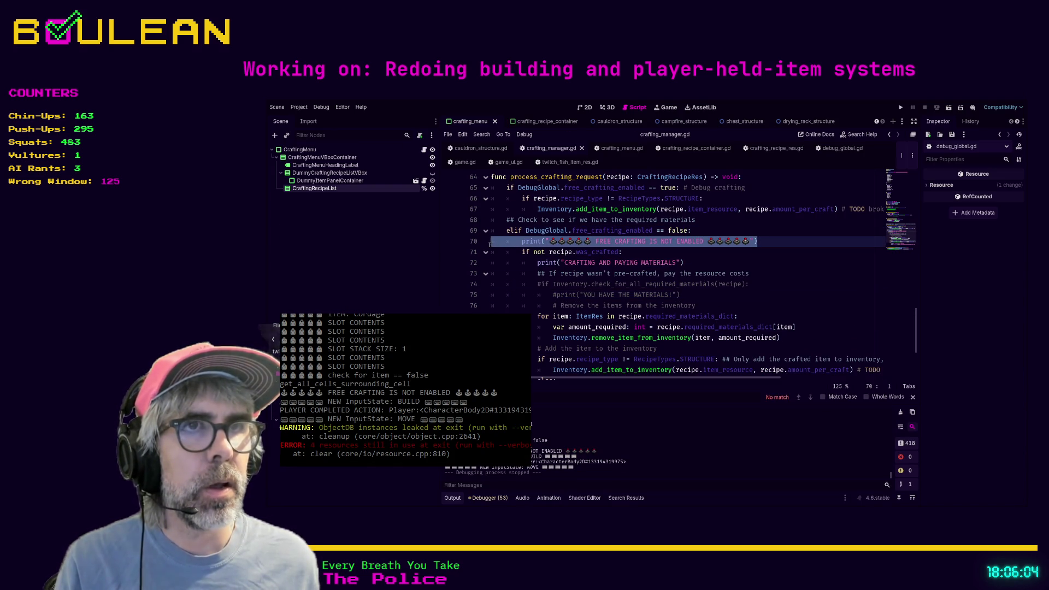
pyautogui.click(563, 252)
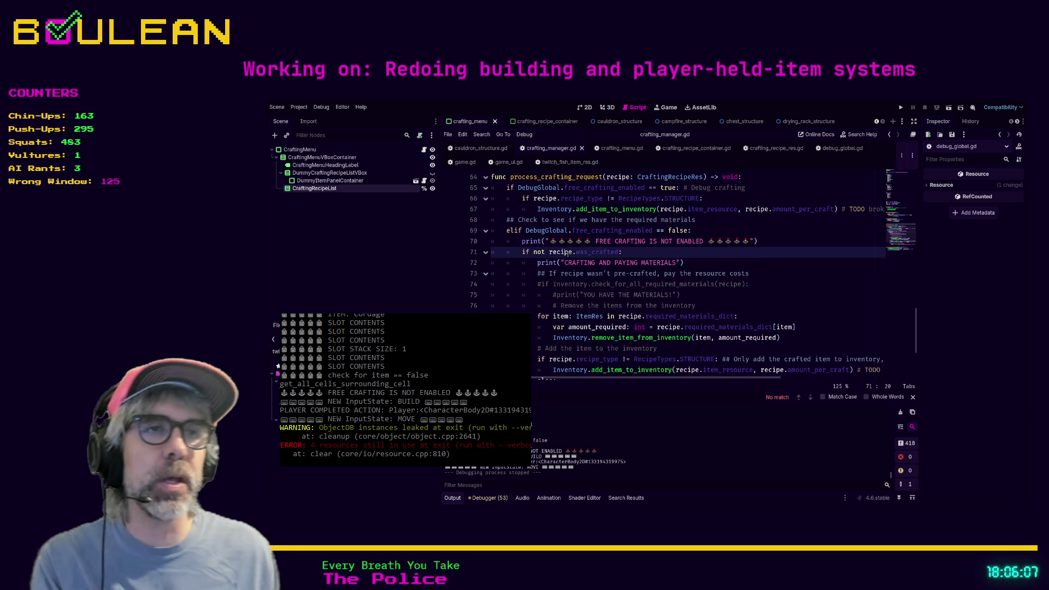
pyautogui.doubleClick(562, 252)
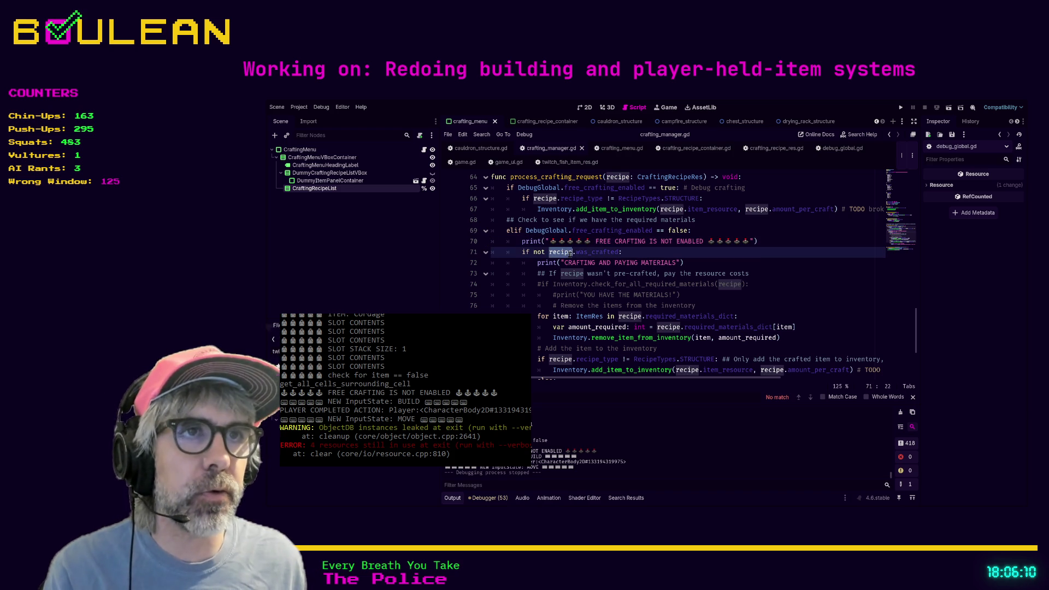
pyautogui.scroll(-1, 568, 241)
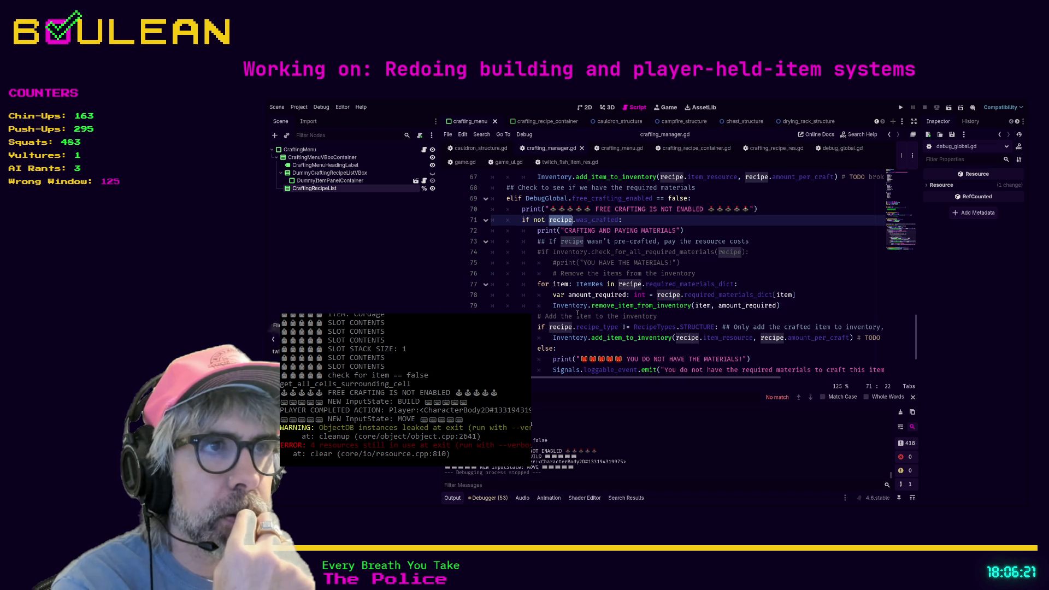
pyautogui.click(632, 220)
pyautogui.scroll(-1, 589, 315)
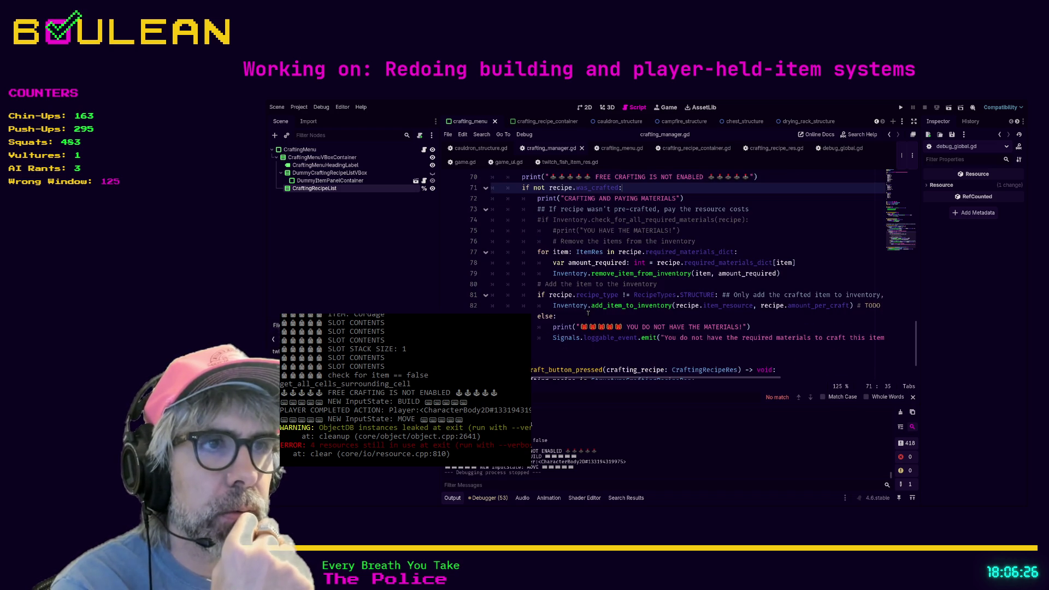
# Dedent the was_crafted check's body one level, save, and relaunch the game with F5.
pyautogui.moveTo(567, 348)
pyautogui.mouseDown()
pyautogui.moveTo(507, 281)
pyautogui.moveTo(487, 201)
pyautogui.mouseUp()
pyautogui.hotkey('shift', 'Tab')
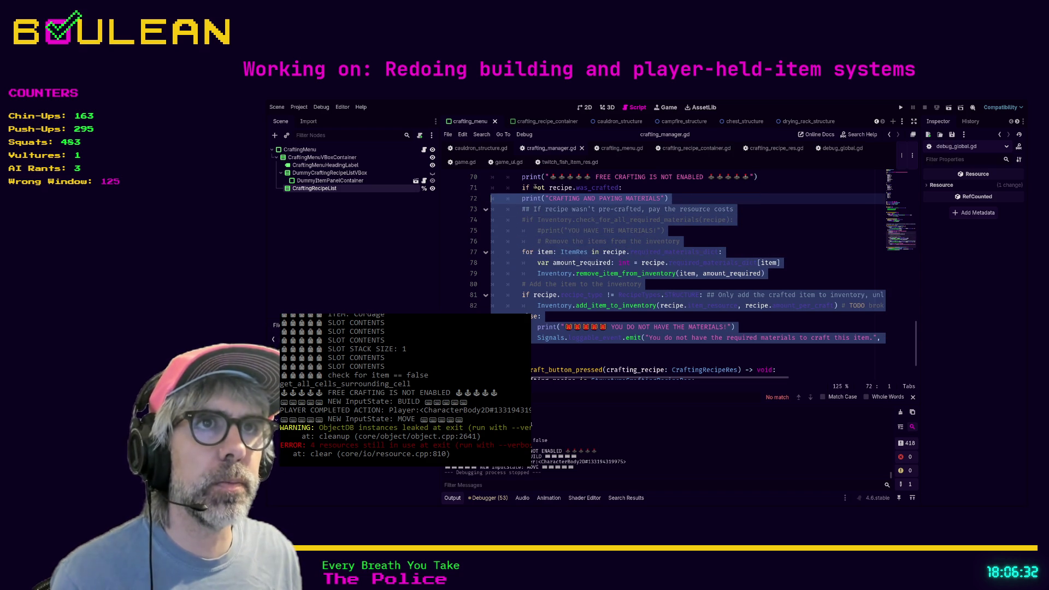
pyautogui.click(535, 188)
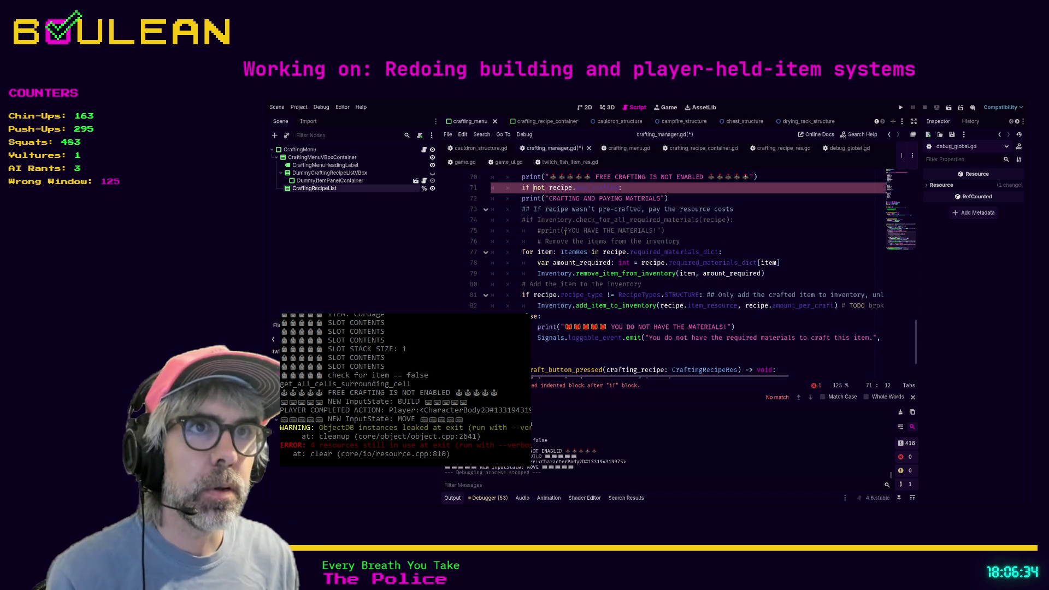
pyautogui.scroll(1, 602, 252)
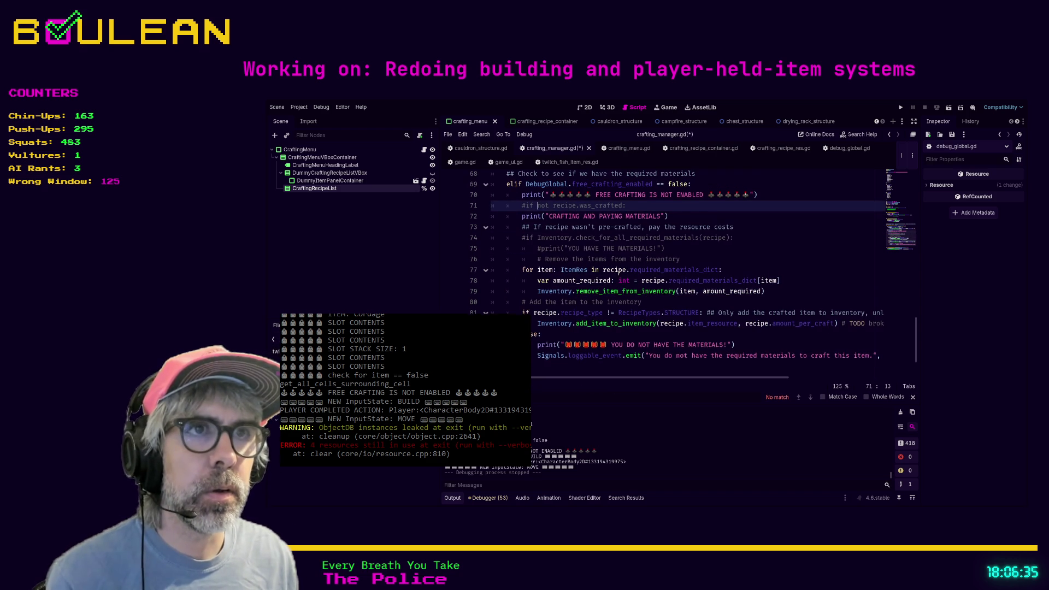
pyautogui.click(727, 263)
pyautogui.hotkey('ctrl', 's')
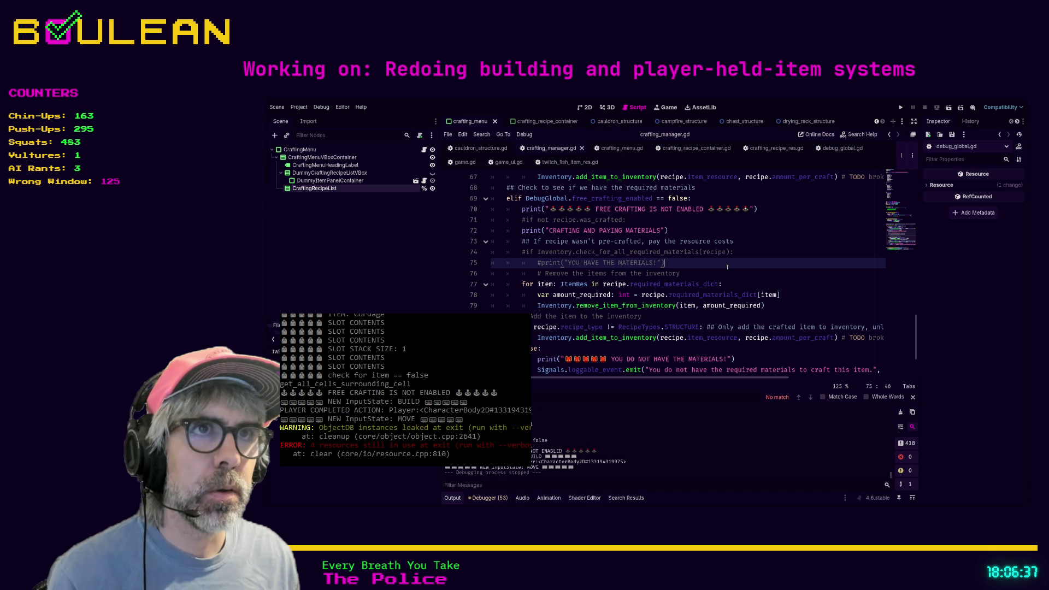
pyautogui.press('F5')
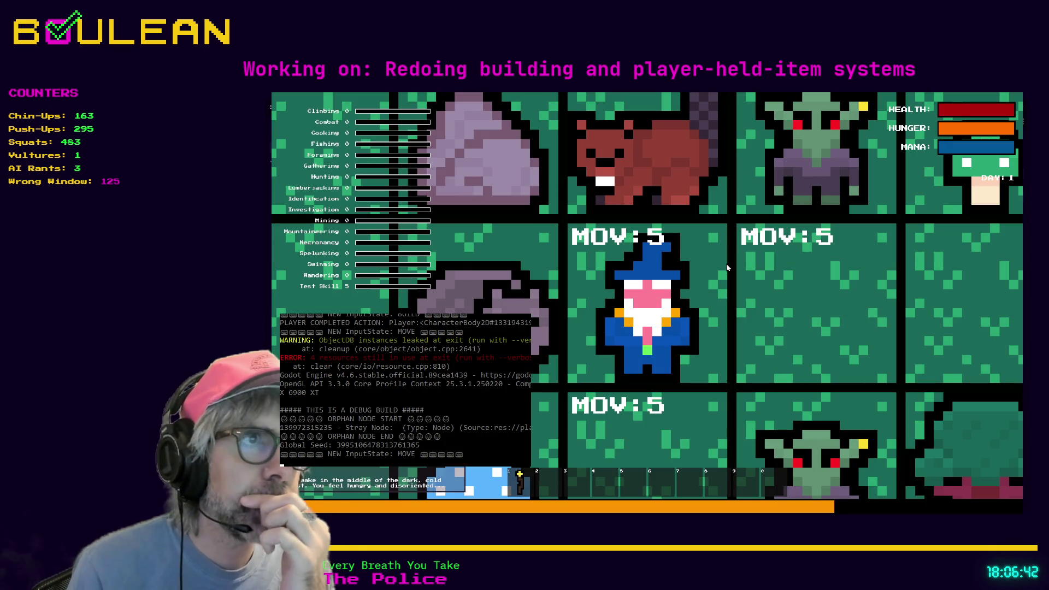
# Chop the tree below the wizard, kill the wombat, and collect its Raw Meat.
pyautogui.scroll(-5, 726, 268)
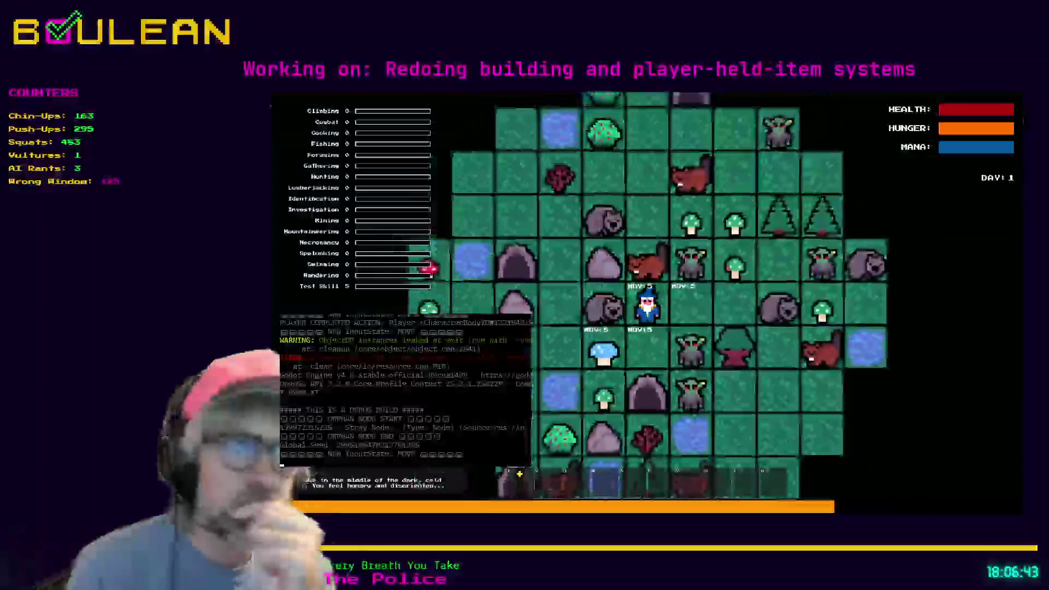
pyautogui.press('Right')
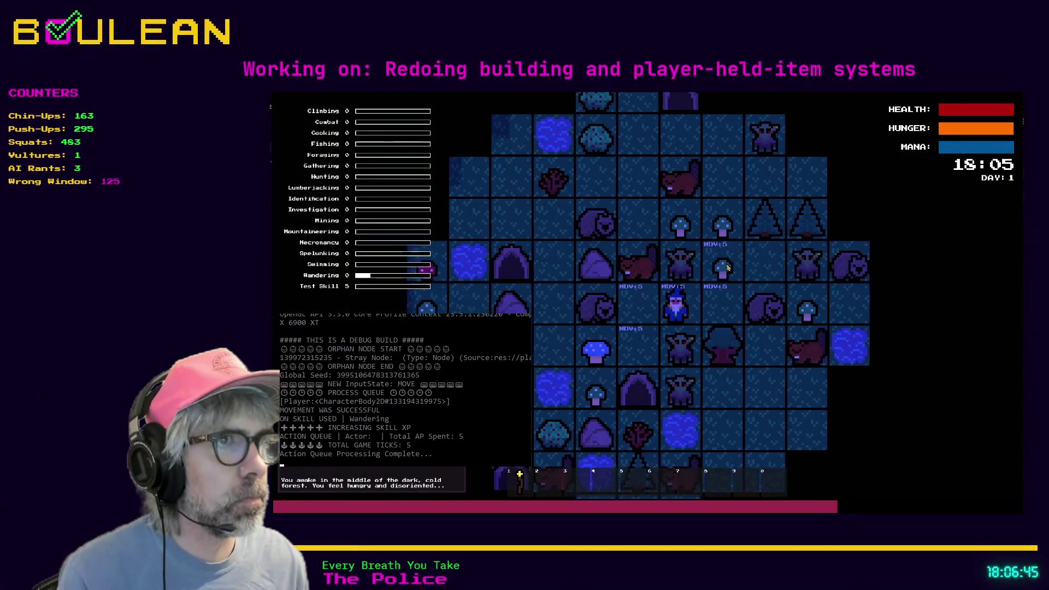
pyautogui.press('Right')
pyautogui.press('Tab')
pyautogui.press('Tab')
pyautogui.press('Tab')
pyautogui.press('Down')
pyautogui.press('Down')
pyautogui.press('Down')
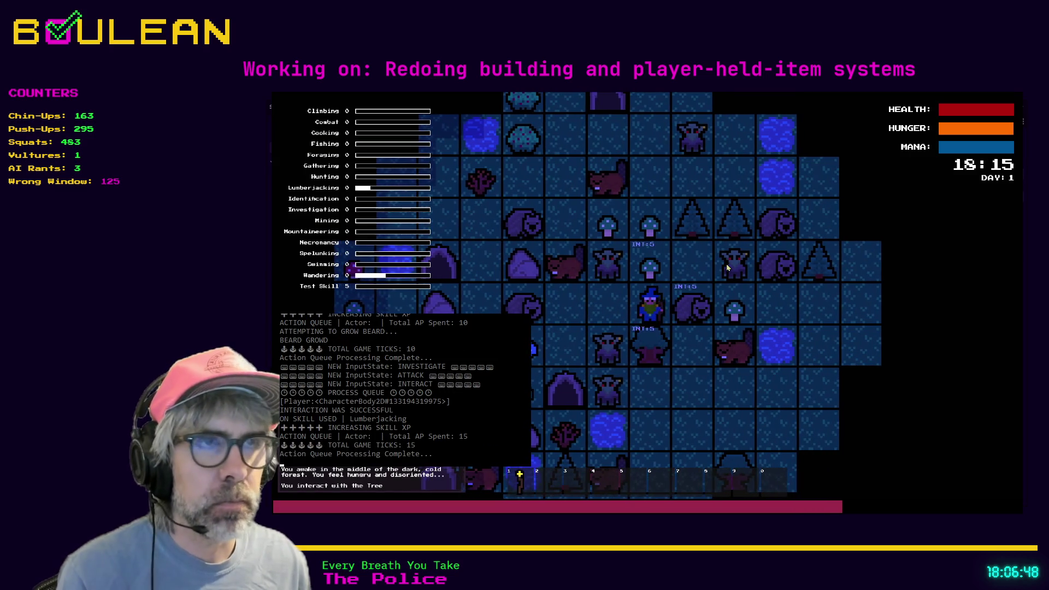
pyautogui.press('Tab')
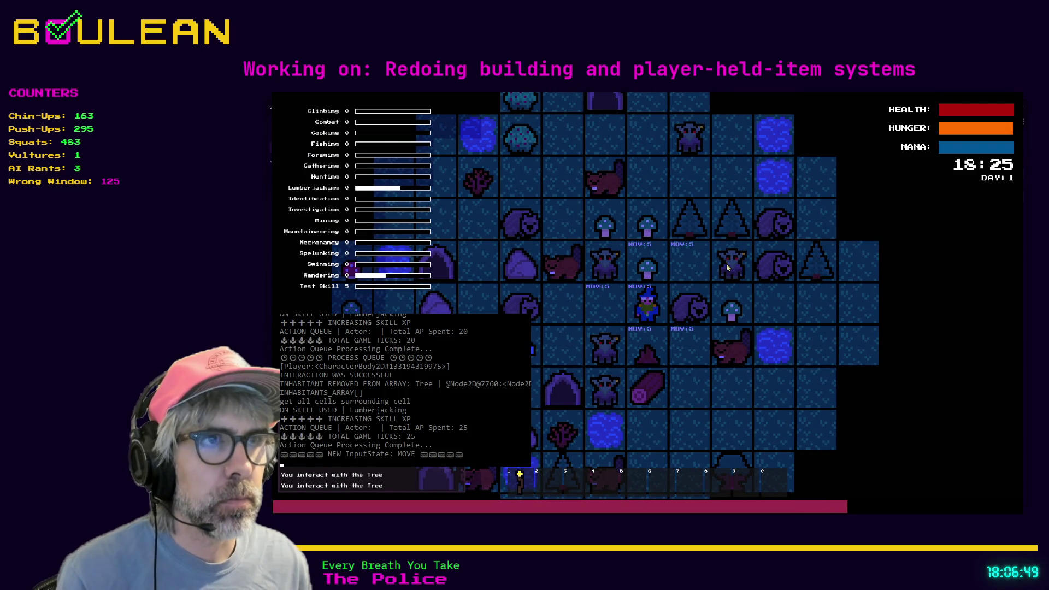
pyautogui.press('Right')
pyautogui.press('Right')
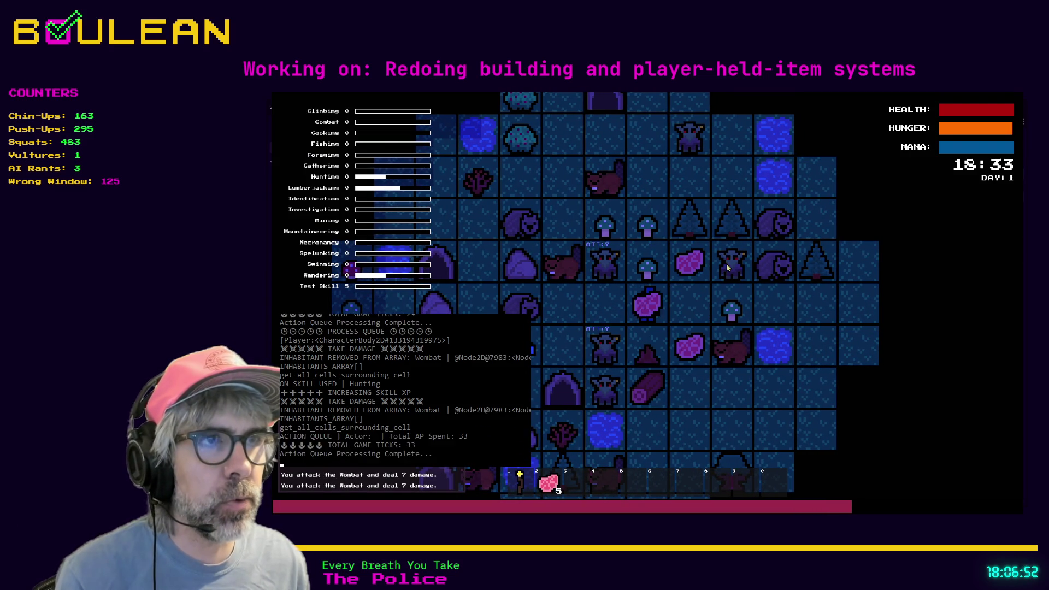
pyautogui.press('Right')
pyautogui.press('Down')
pyautogui.press('Down')
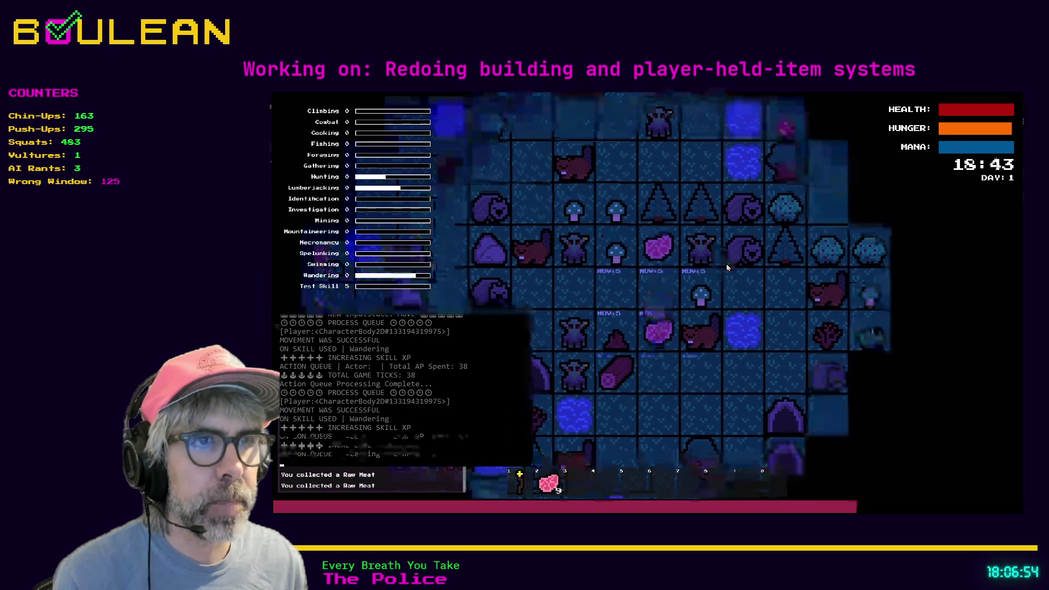
# Collect a Log, chop another tree, and gather a Stick from the Sapling.
pyautogui.press('Left')
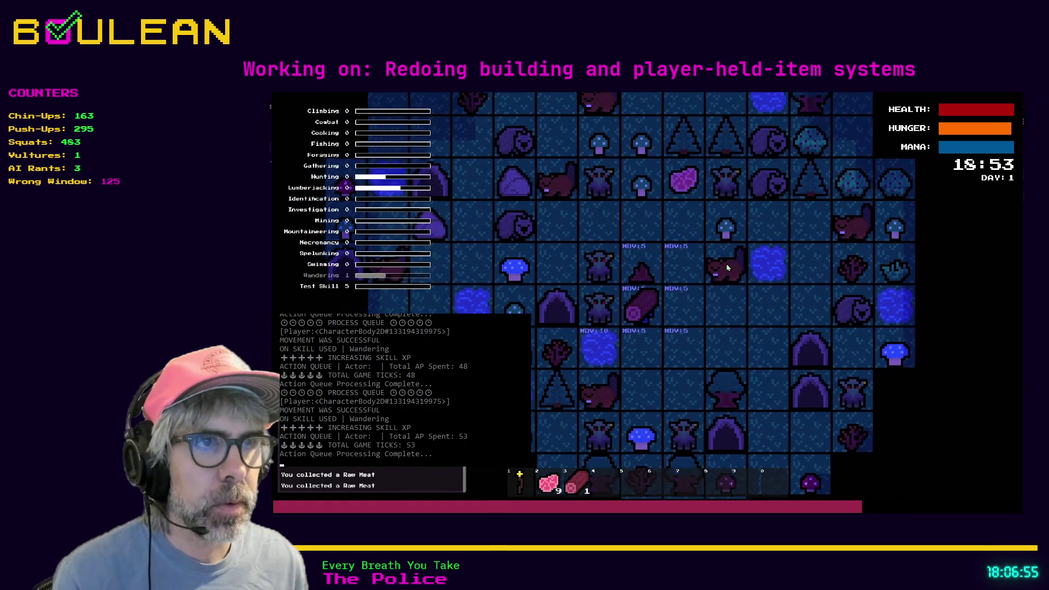
pyautogui.press('Down')
pyautogui.press('Down')
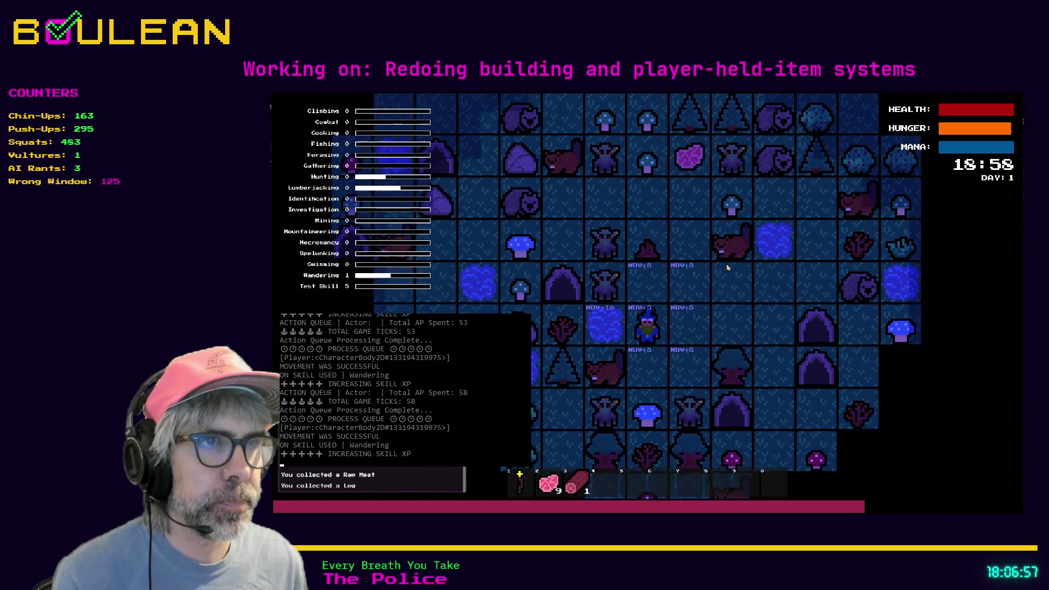
pyautogui.press('Right')
pyautogui.press('Right')
pyautogui.press('Right')
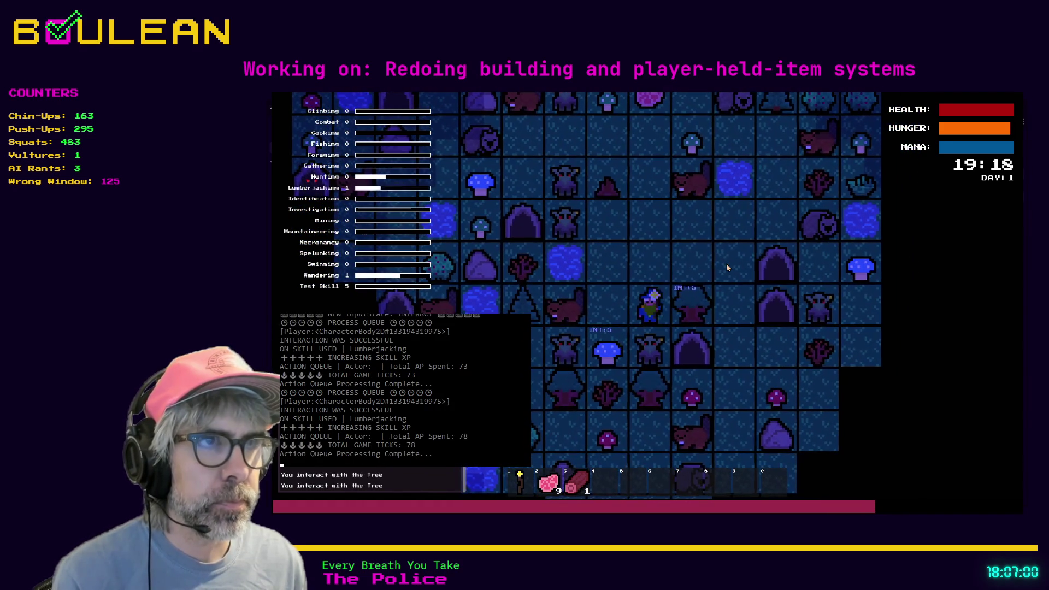
pyautogui.press('Right')
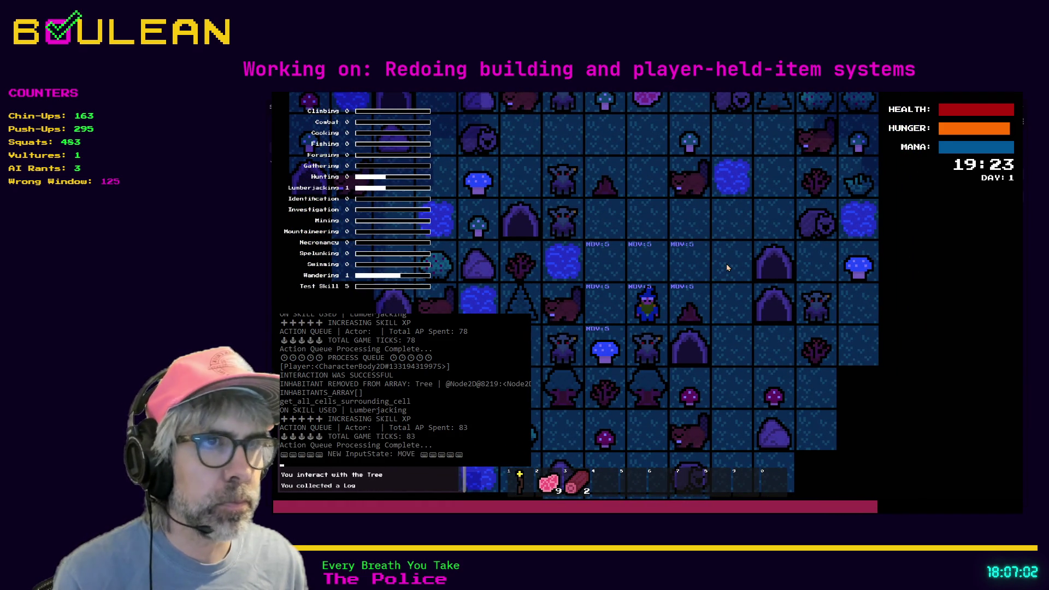
pyautogui.press('Left')
pyautogui.press('Down')
pyautogui.press('i')
pyautogui.press('Down')
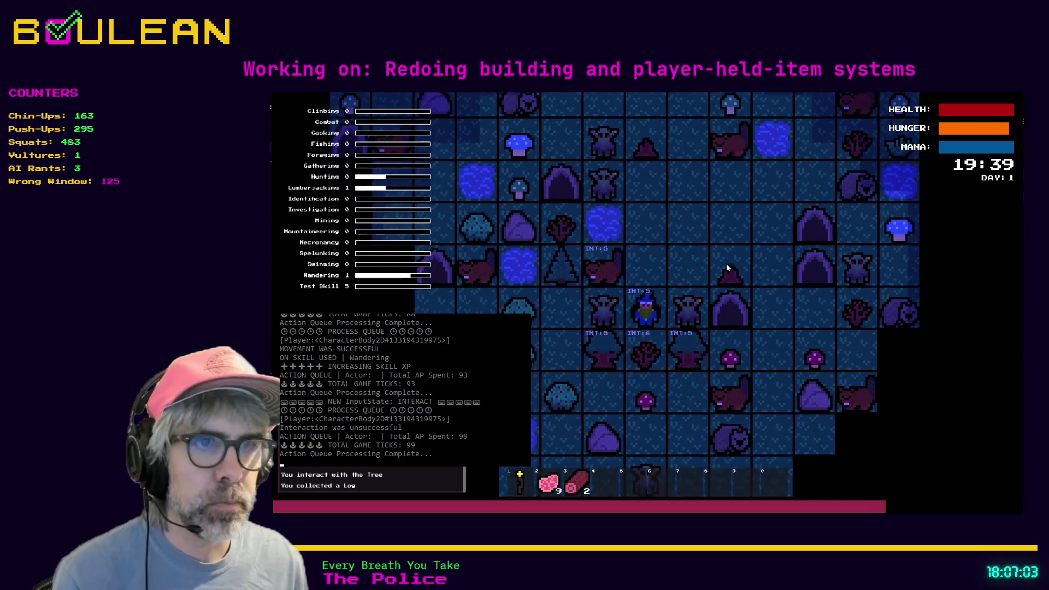
pyautogui.press('Down')
pyautogui.press('m')
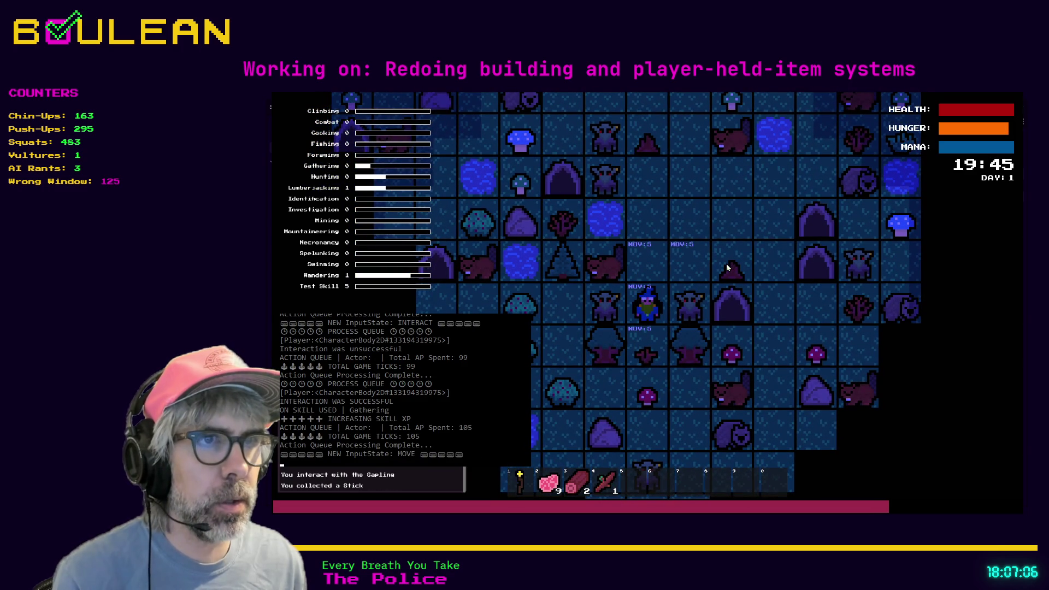
# Walk down the map and attack the Goblin and the Gravestone.
pyautogui.press('Down')
pyautogui.press('Right')
pyautogui.press('Down')
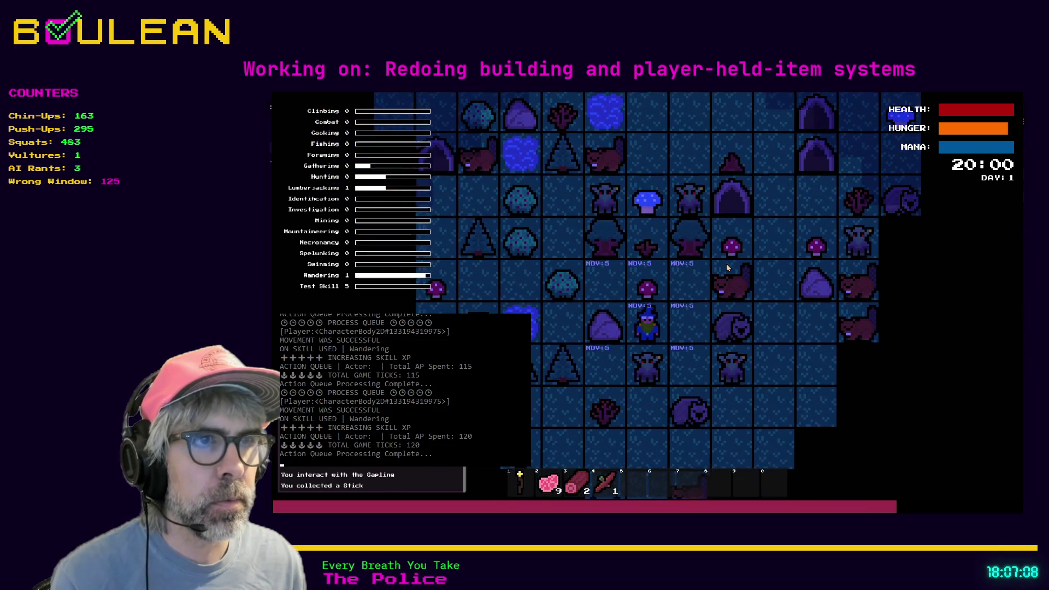
pyautogui.press('Down')
pyautogui.press('Down')
pyautogui.press('a')
pyautogui.press('Right')
pyautogui.press('Right')
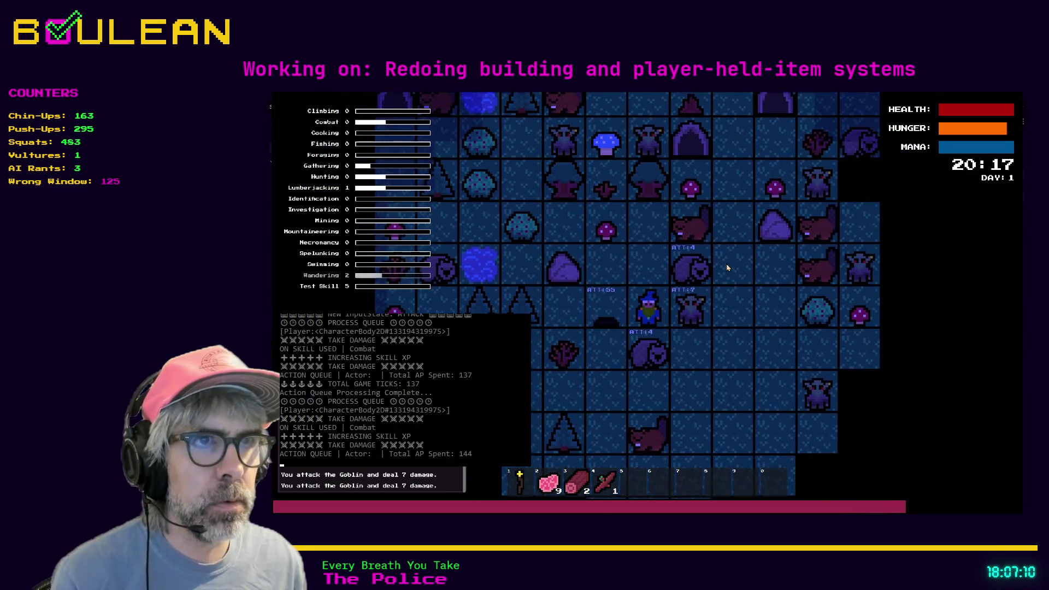
pyautogui.press('Left')
pyautogui.press('Left')
pyautogui.press('e')
pyautogui.press('m')
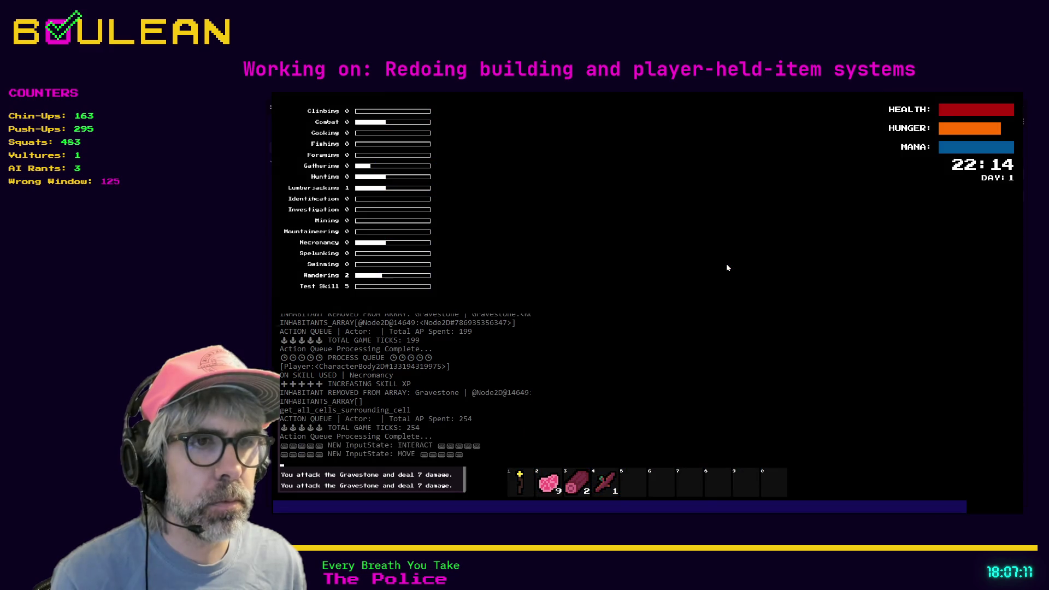
pyautogui.press('1')
# Gather another stick from a Sapling and grass from a tuft, then open the crafting recipes.
pyautogui.press('Down')
pyautogui.press('Left')
pyautogui.press('e')
pyautogui.press('Left')
pyautogui.press('m')
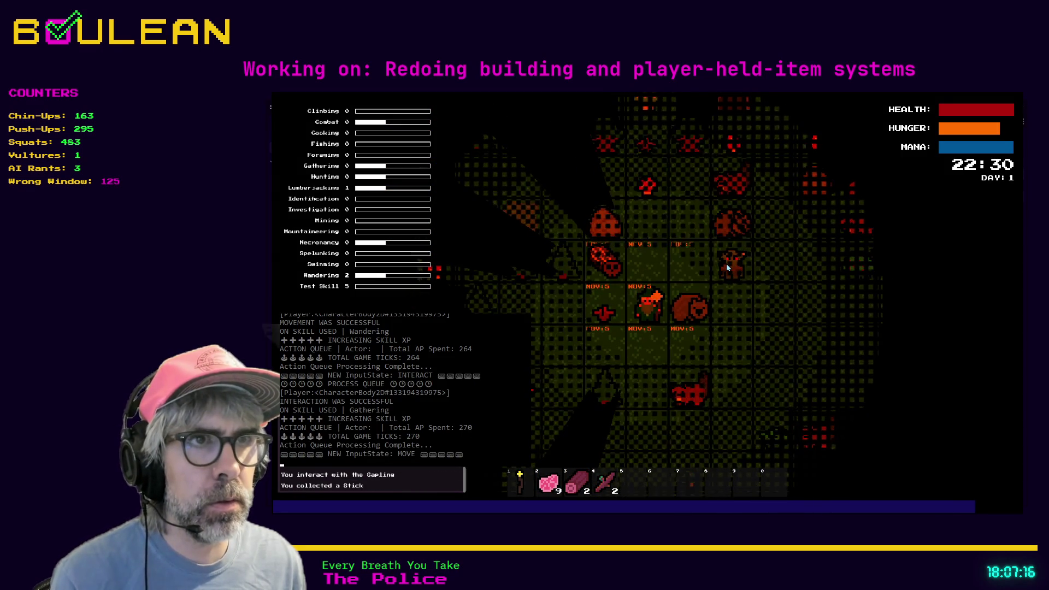
pyautogui.press('Down')
pyautogui.press('Down')
pyautogui.press('Right')
pyautogui.press('Down')
pyautogui.press('Right')
pyautogui.press('e')
pyautogui.press('Right')
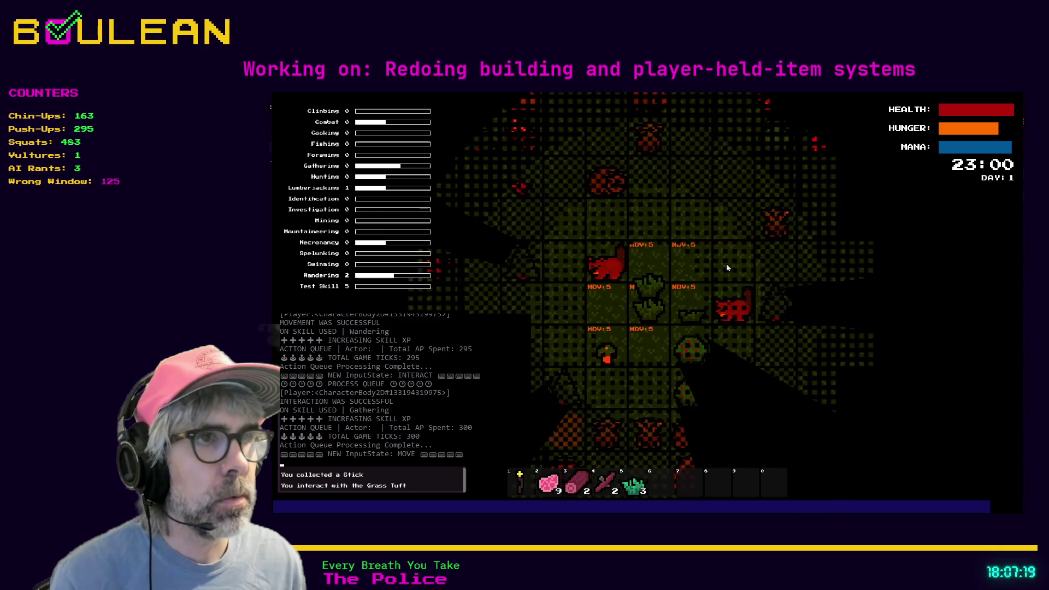
pyautogui.press('c')
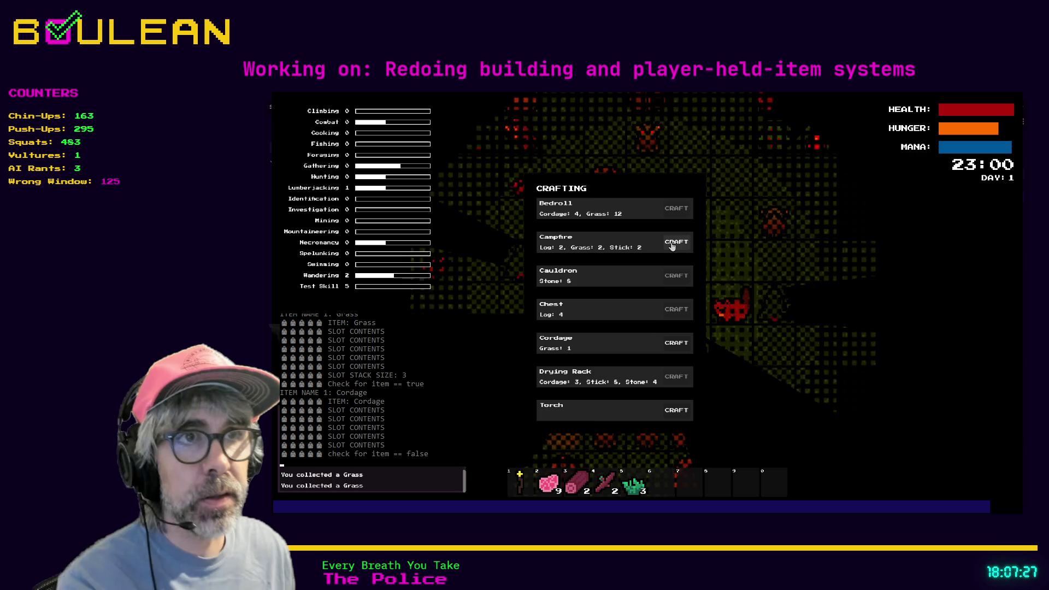
# Reopen the Crafting panel and craft a Campfire from logs and sticks to enter build mode.
pyautogui.click(676, 242)
pyautogui.press('c')
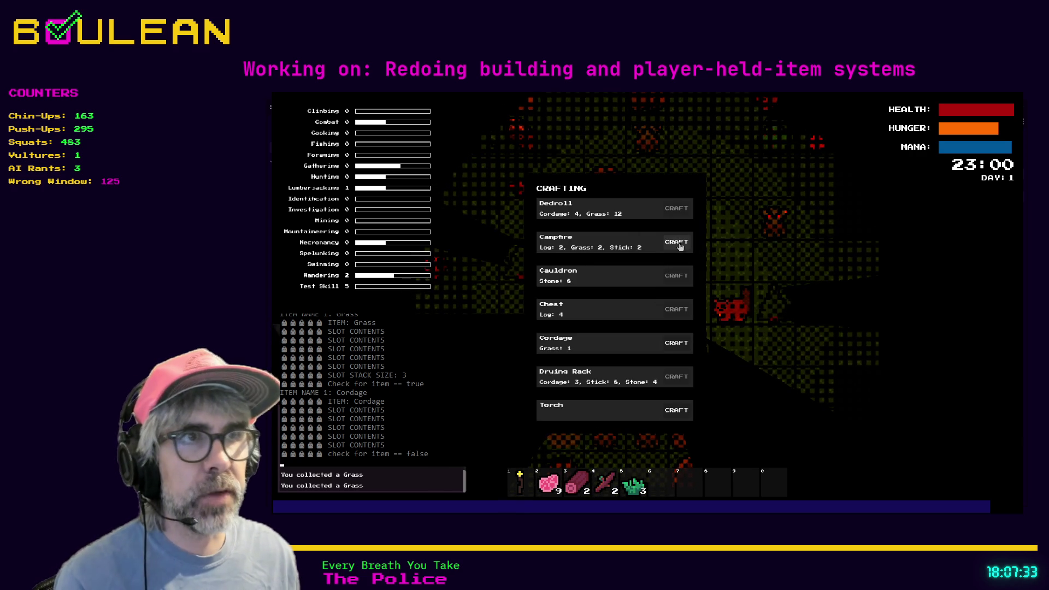
pyautogui.click(679, 243)
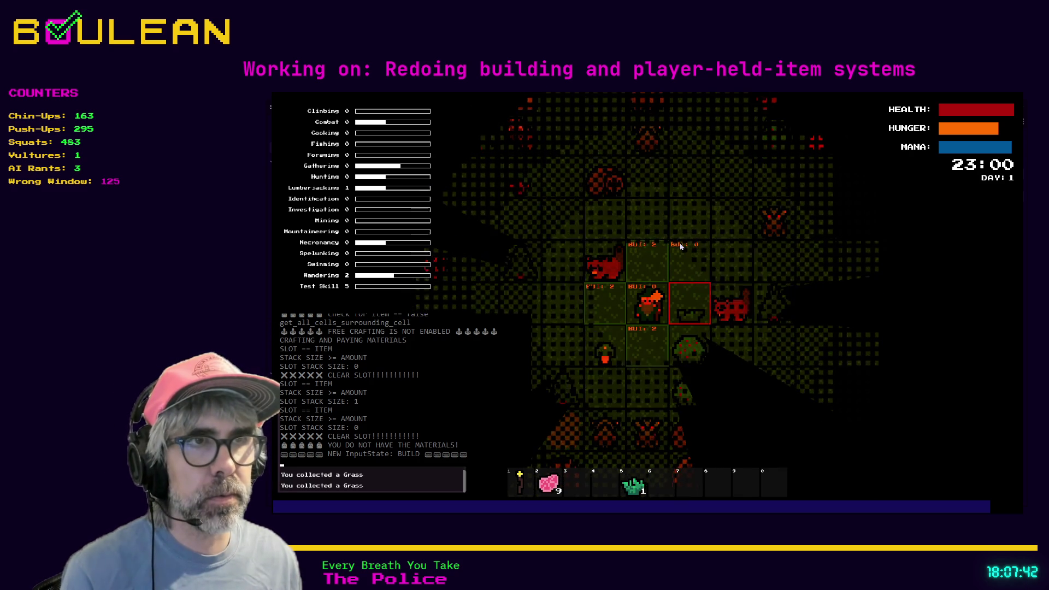
# Place the campfire above the wizard and walk left toward the sapling.
pyautogui.press('Up')
pyautogui.press('space')
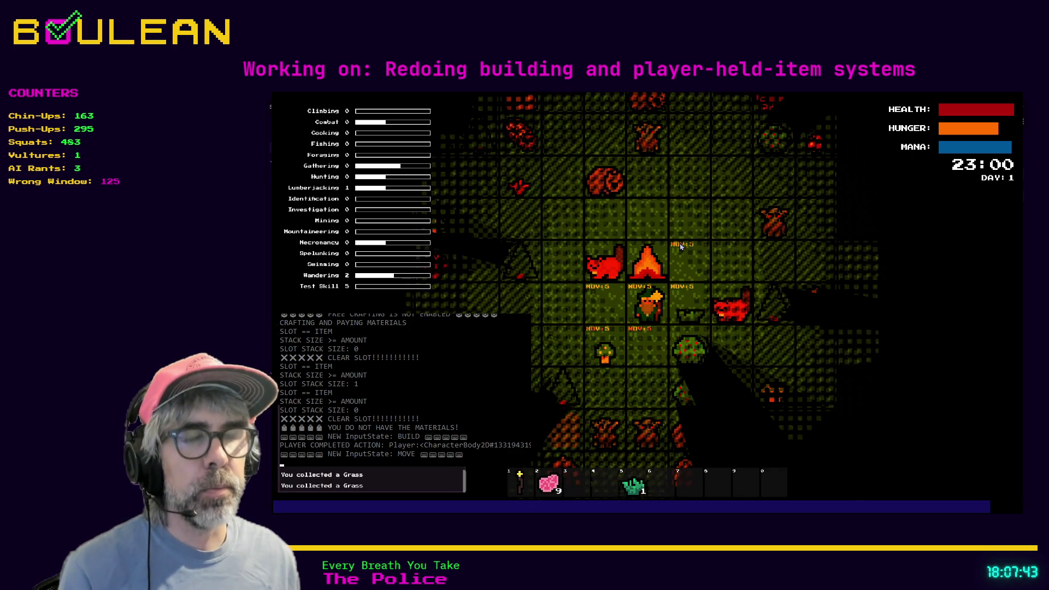
pyautogui.press('Left')
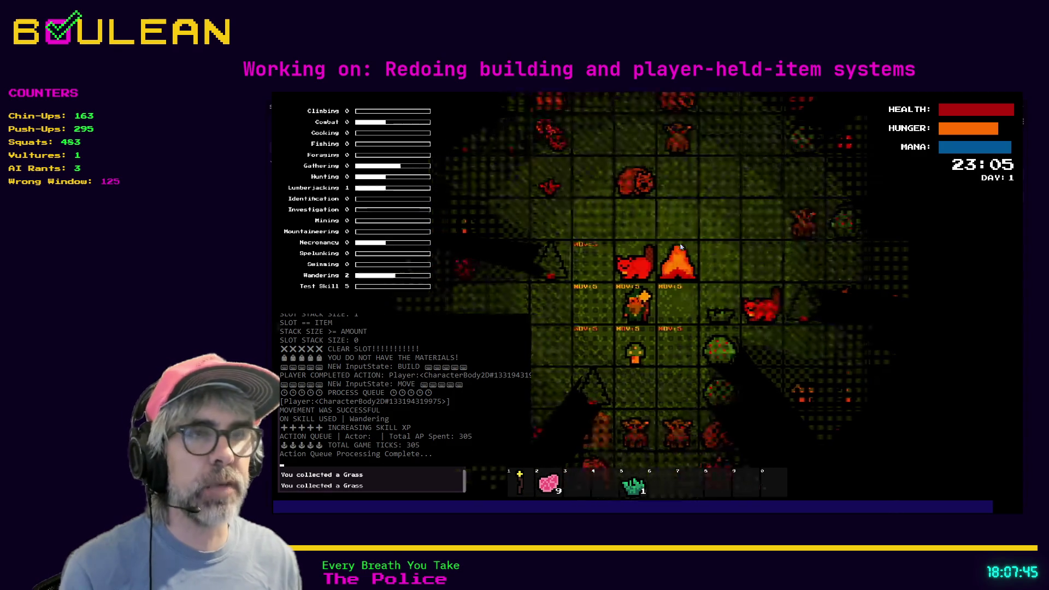
pyautogui.press('Left')
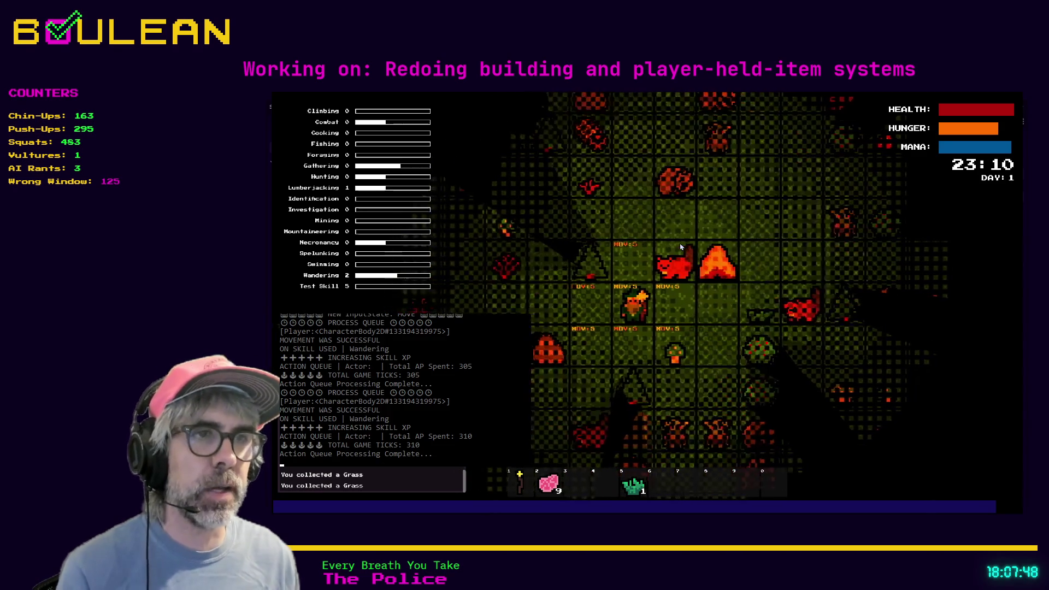
# Gather two sticks from the sapling and reopen the Crafting panel.
pyautogui.press('Left')
pyautogui.press('Left')
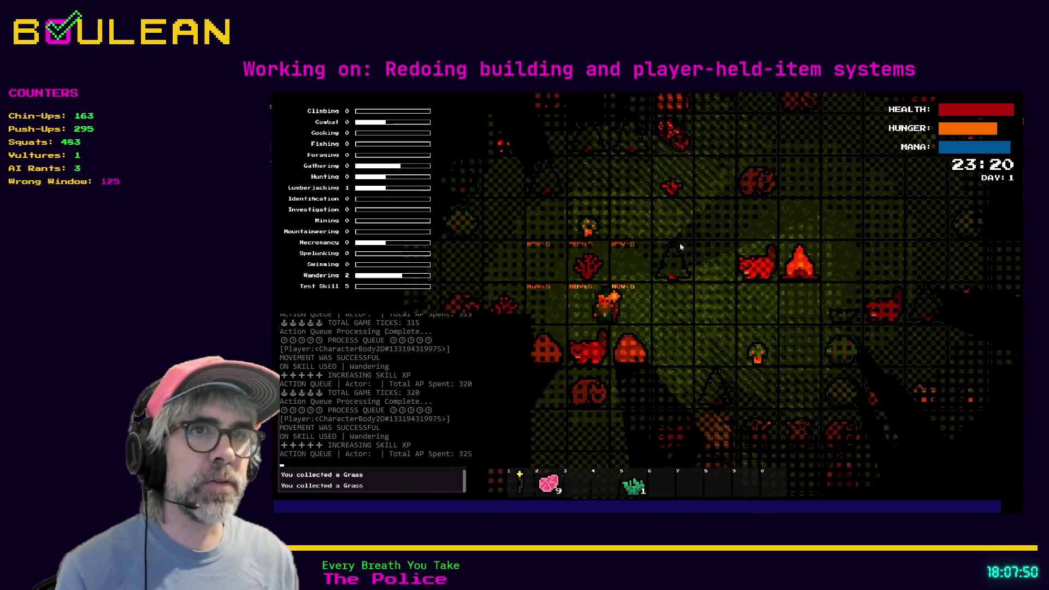
pyautogui.press('Left')
pyautogui.press('e')
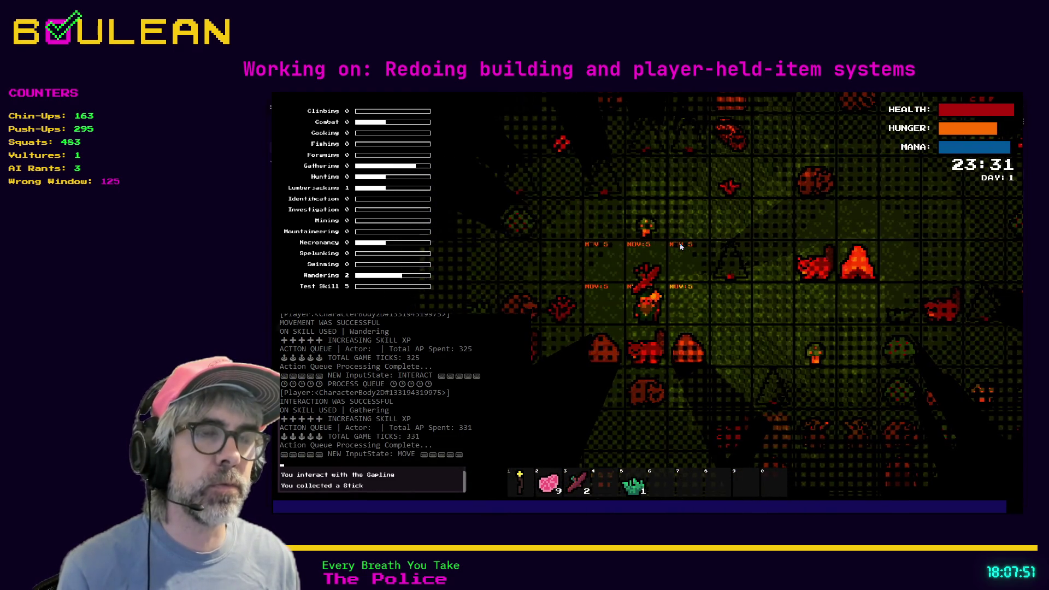
pyautogui.press('c')
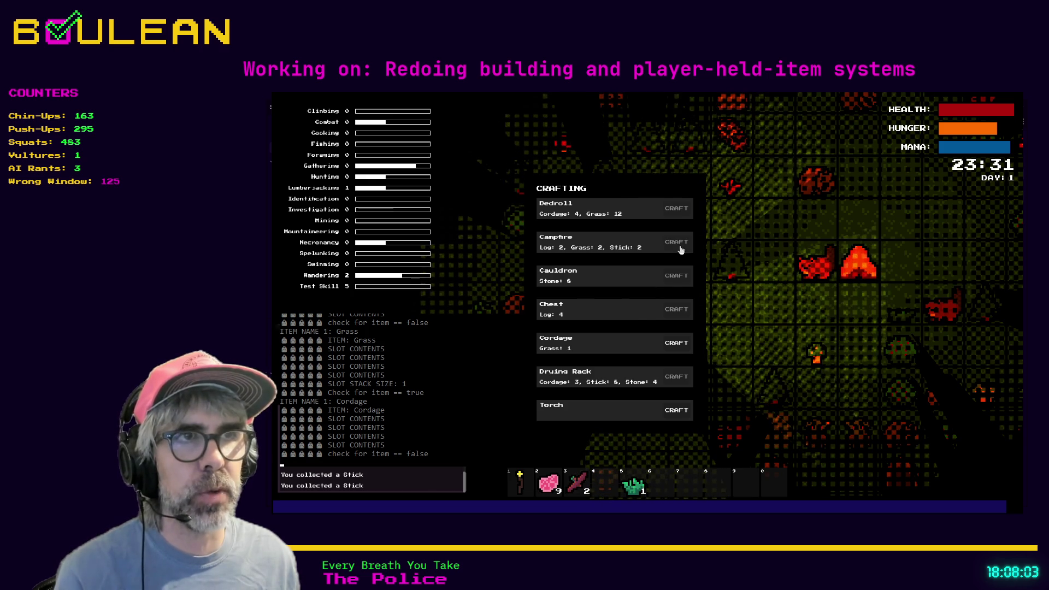
# Gather a stick from the sapling and chop the tree above the wizard for a log.
pyautogui.click(738, 295)
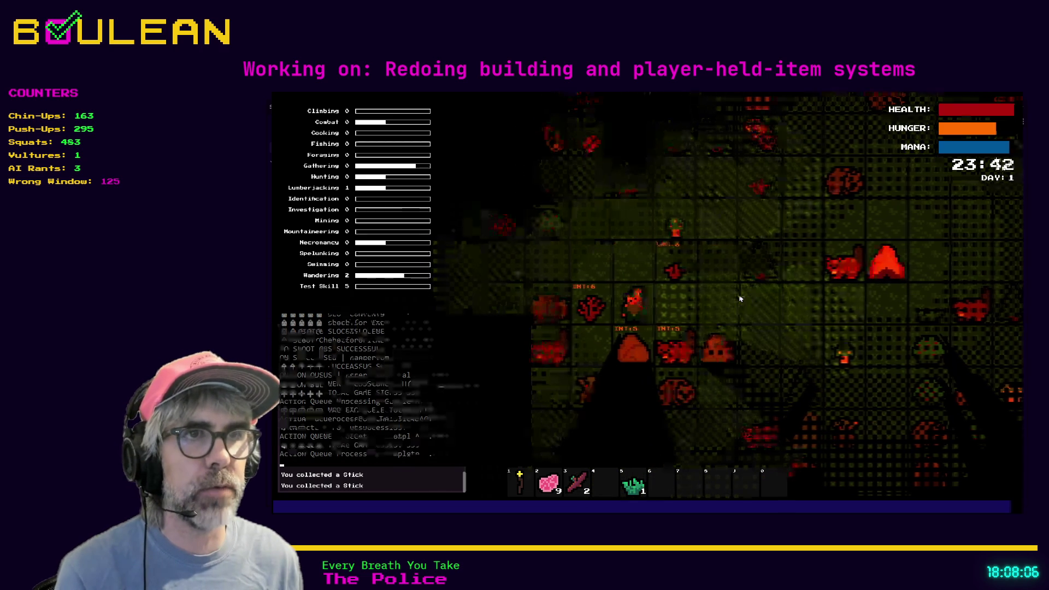
pyautogui.press('e')
pyautogui.press('w')
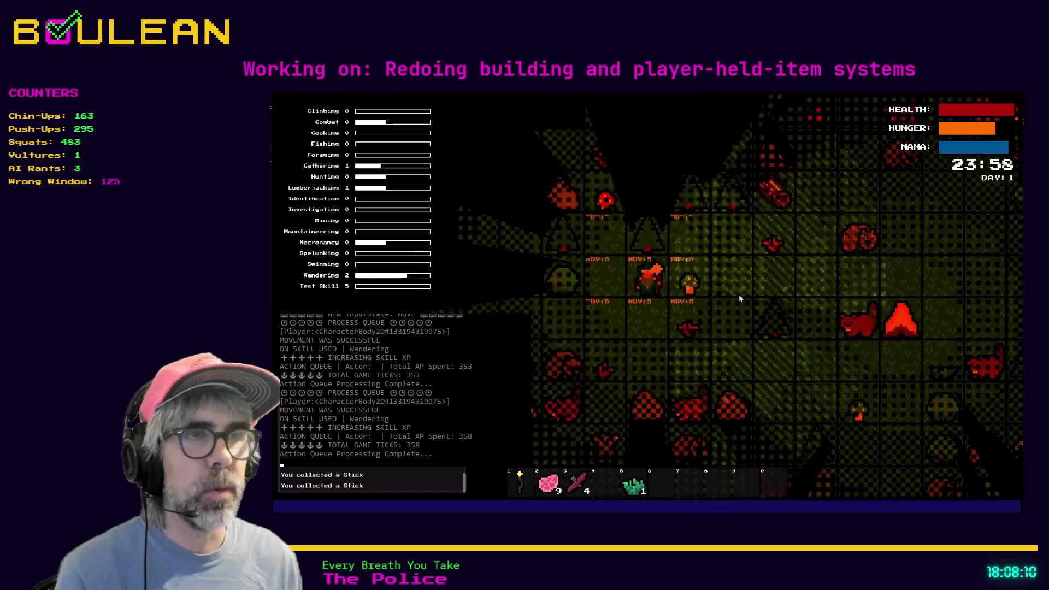
pyautogui.press('e')
pyautogui.press('e')
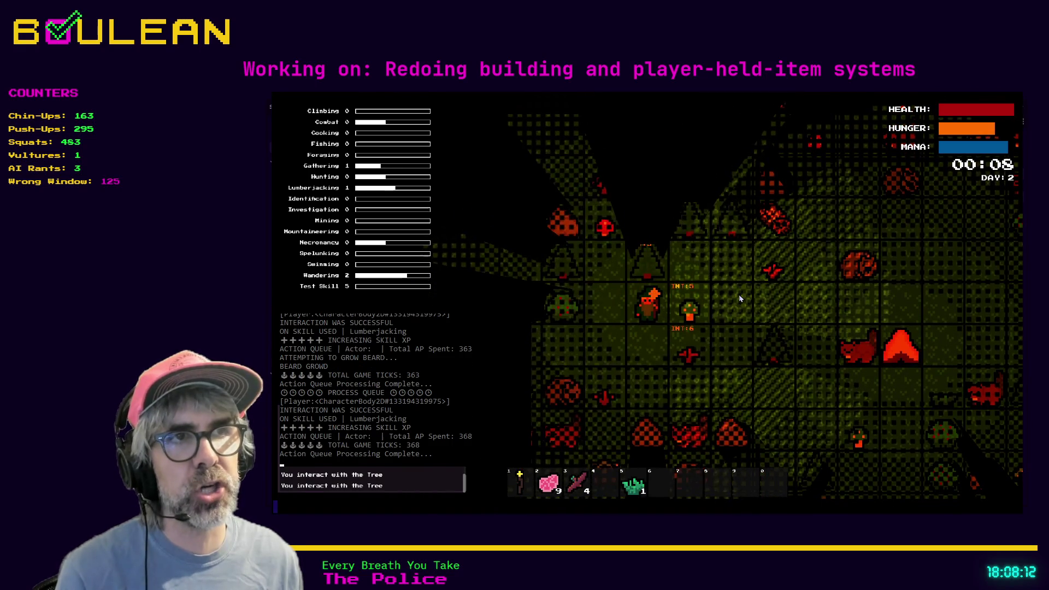
pyautogui.press('e')
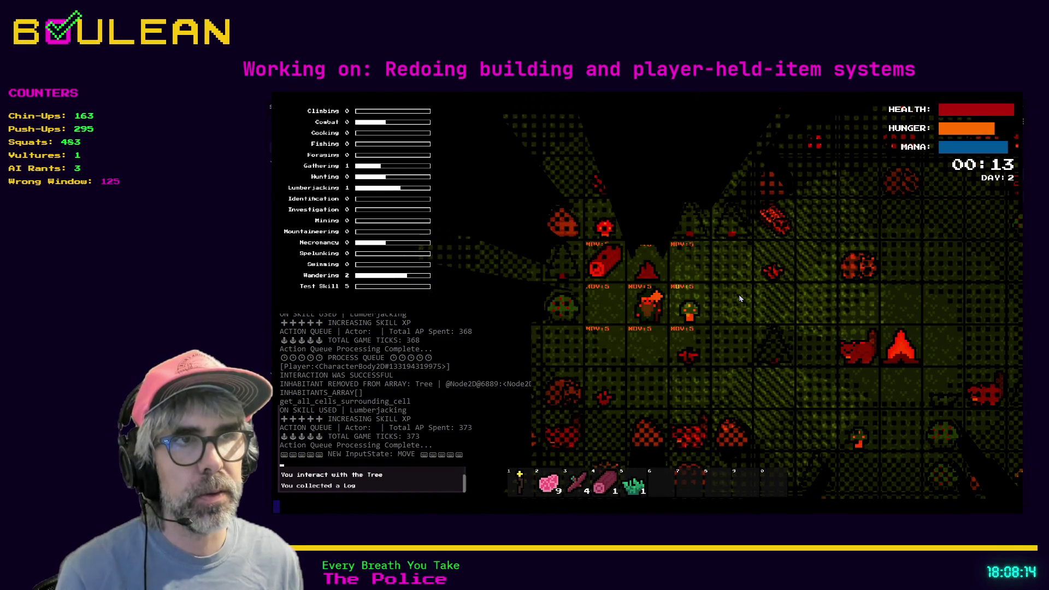
# Collect the dropped log and briefly check the Crafting panel.
pyautogui.press('w')
pyautogui.press('a')
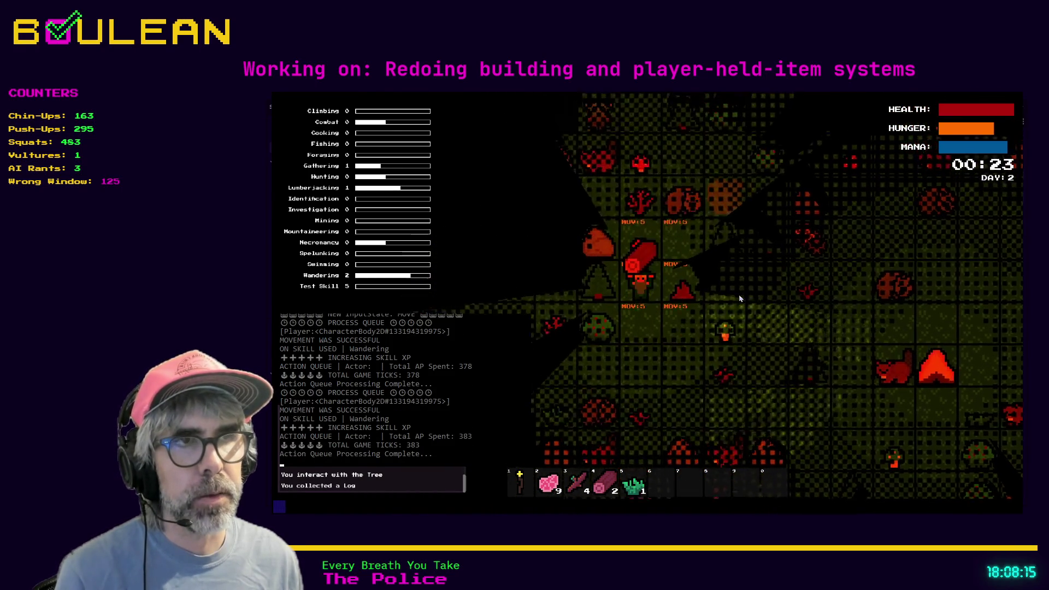
pyautogui.press('s')
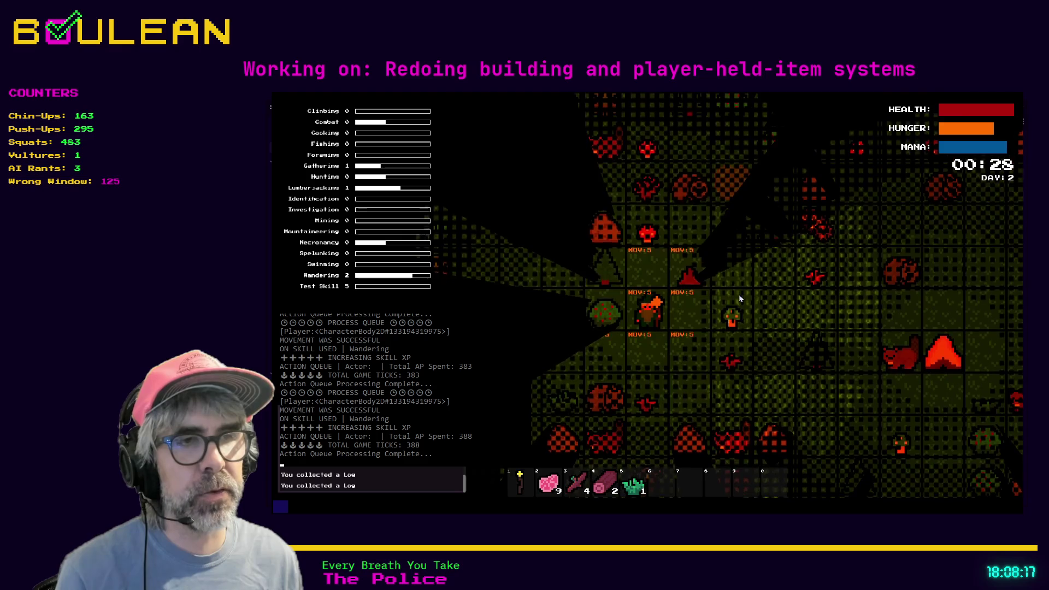
pyautogui.press('c')
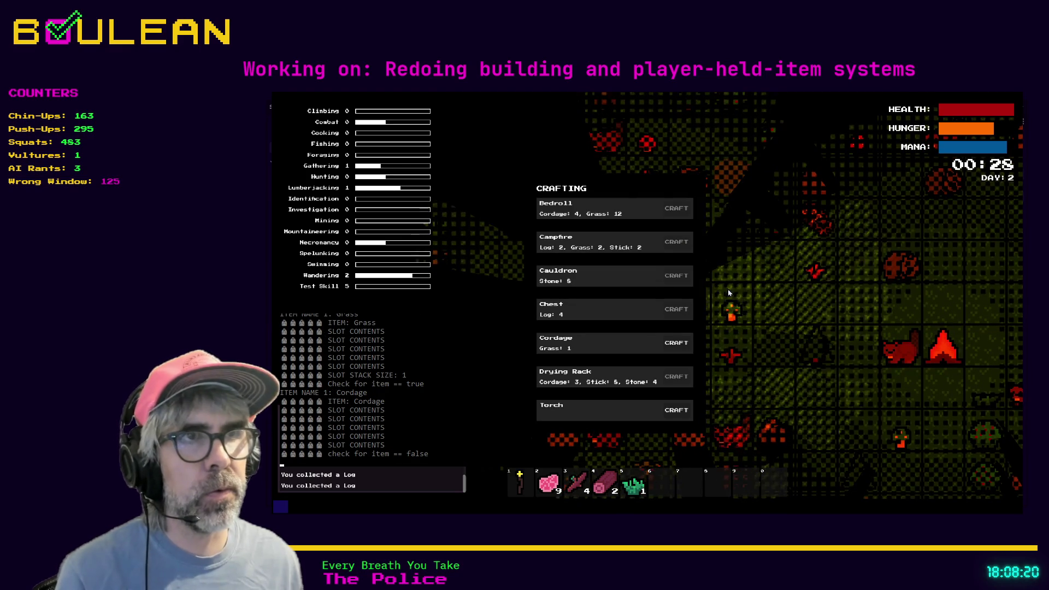
pyautogui.press('c')
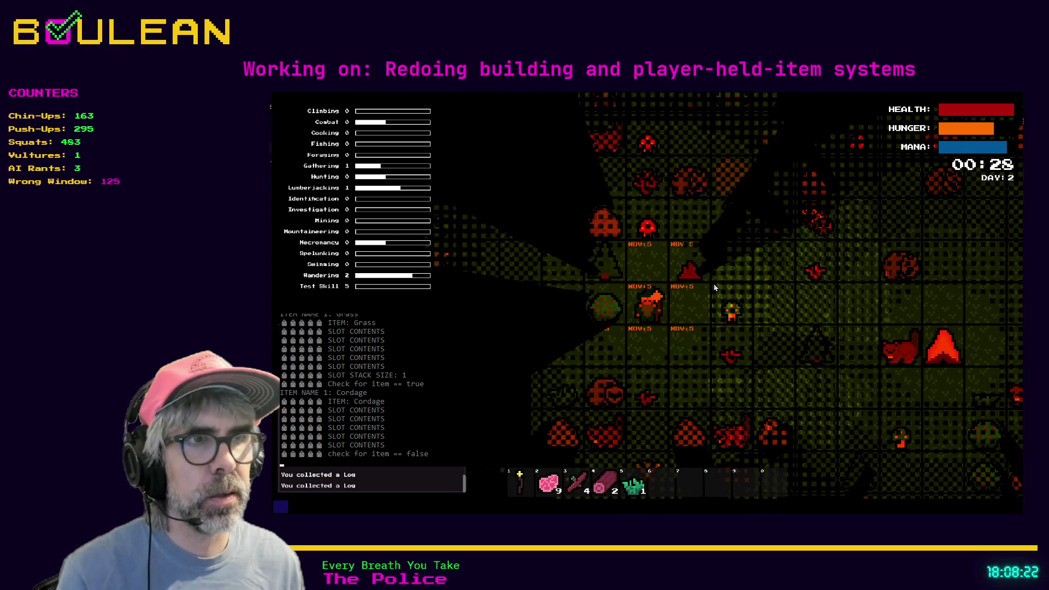
# Gather grass from the Grass Tuft, then craft another Campfire.
pyautogui.press('s')
pyautogui.press('a')
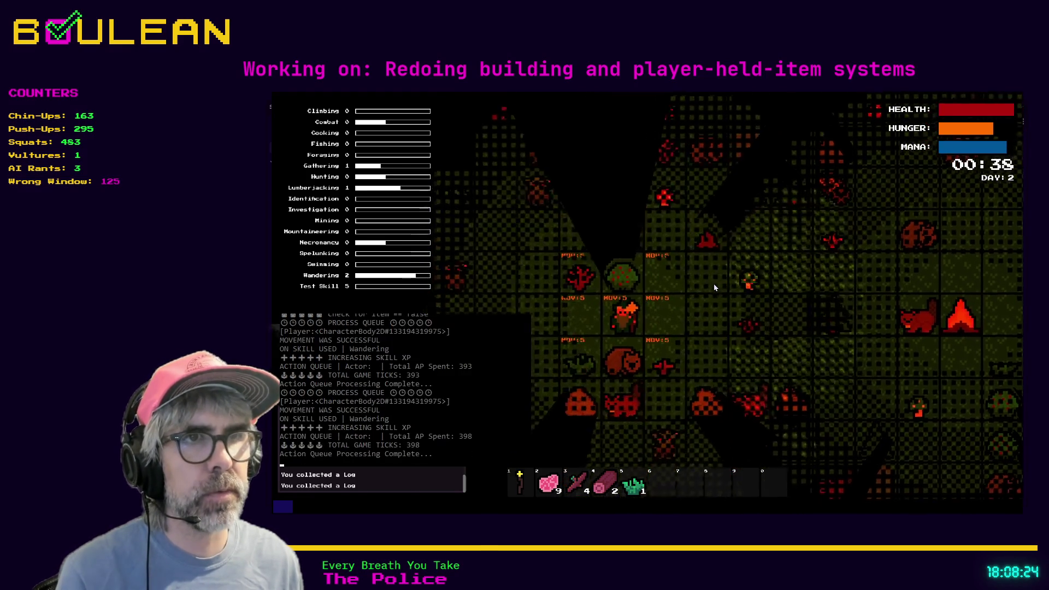
pyautogui.press('a')
pyautogui.press('e')
pyautogui.press('s')
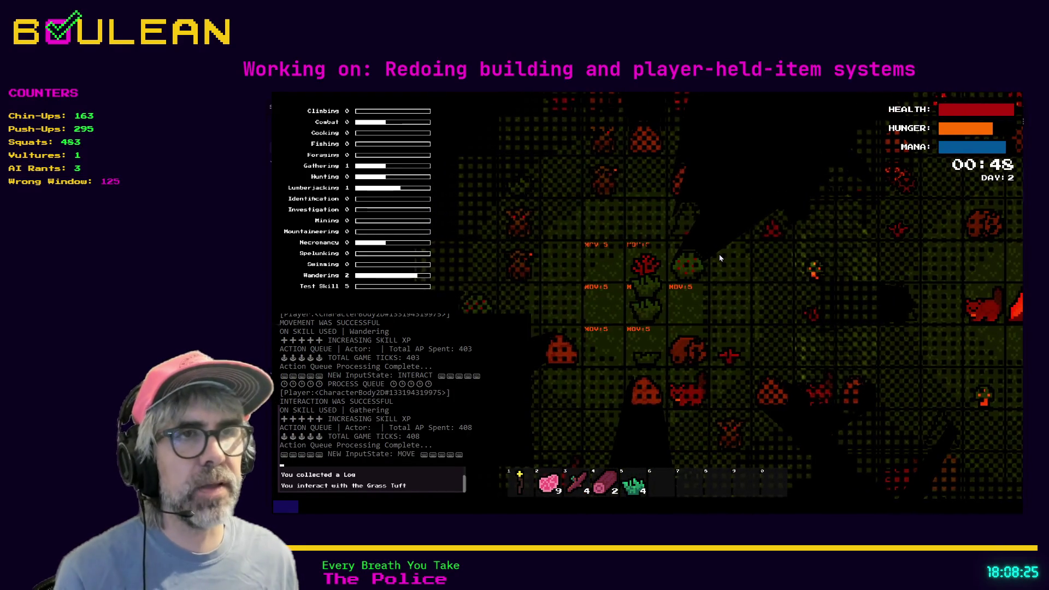
pyautogui.press('e')
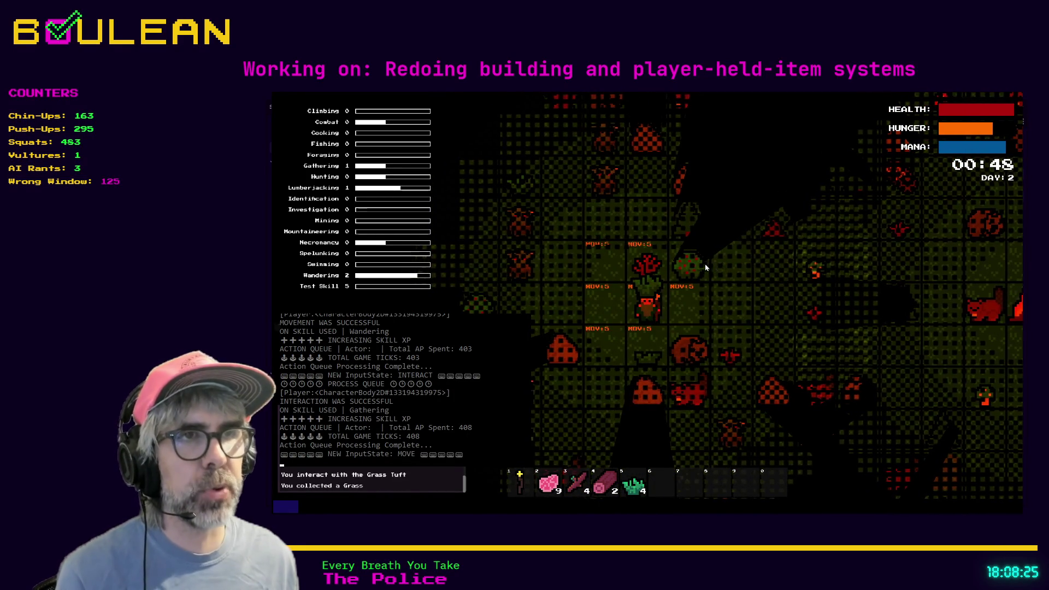
pyautogui.press('c')
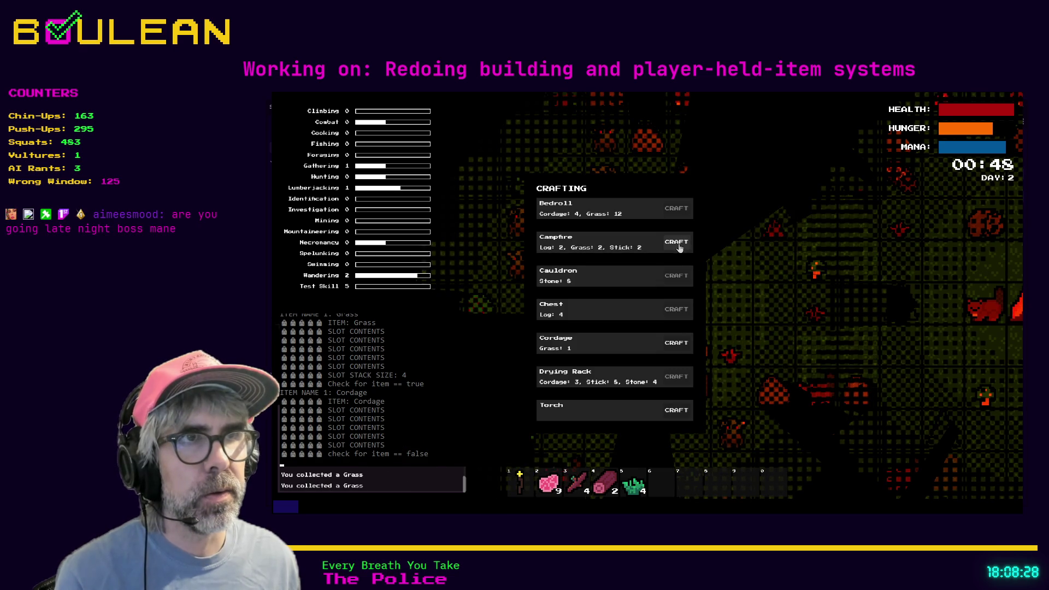
pyautogui.click(677, 241)
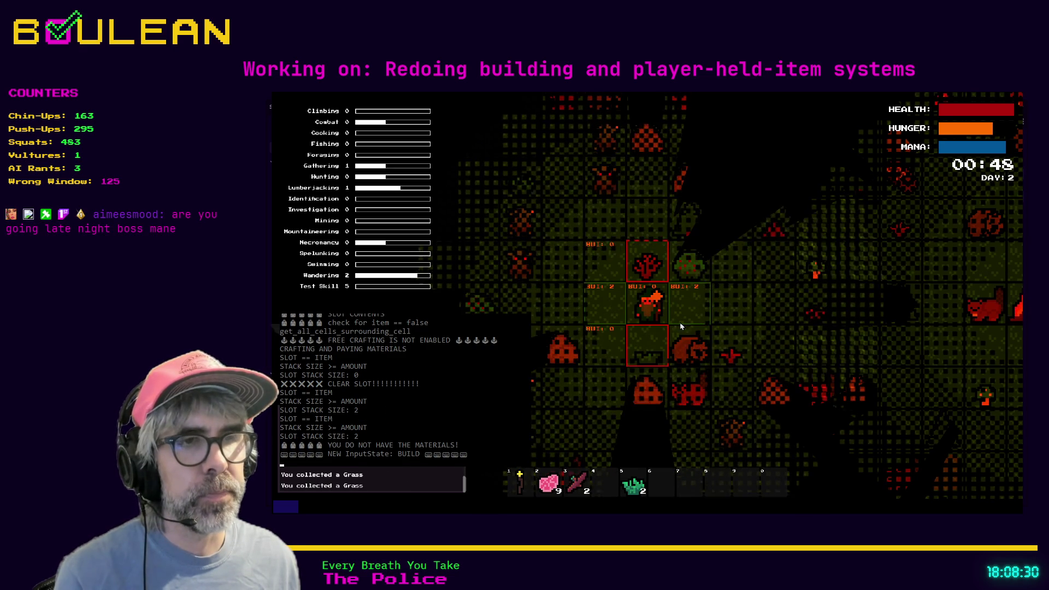
# Exit build mode with Escape and reopen the in-game Crafting menu showing Campfire ready to place.
pyautogui.press('Escape')
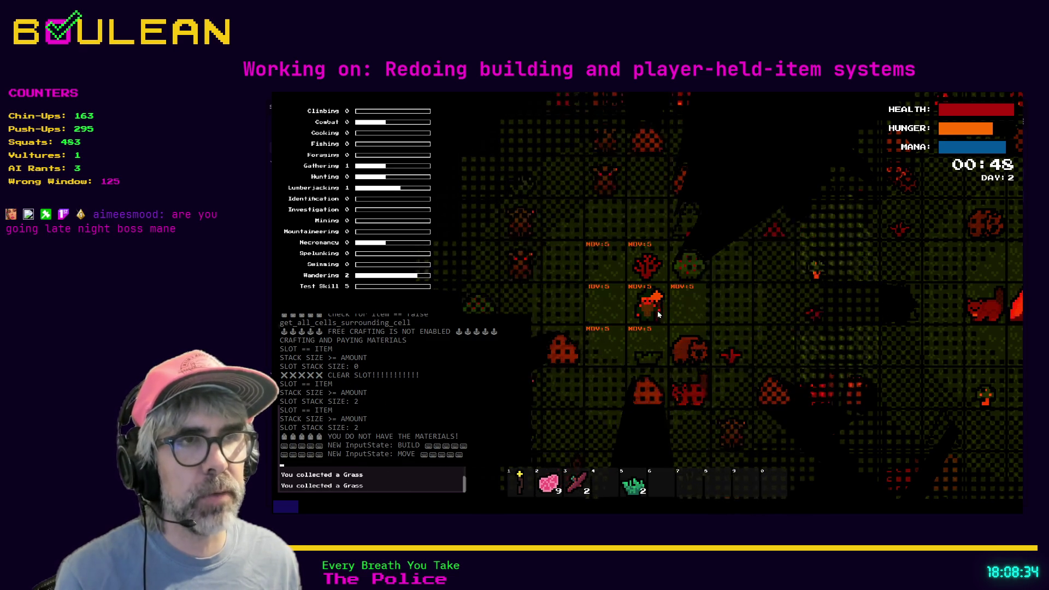
pyautogui.press('c')
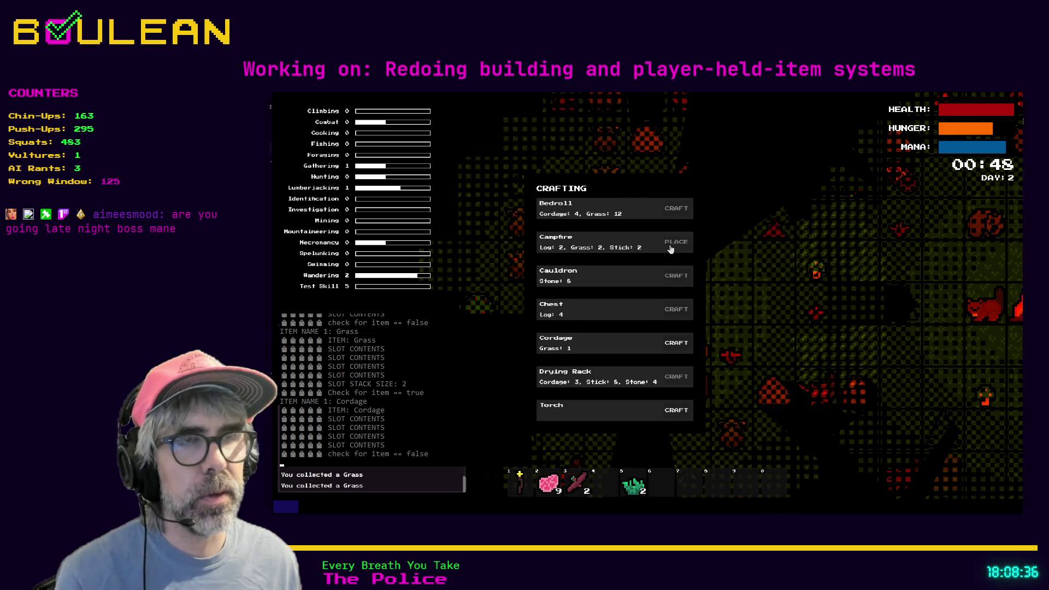
pyautogui.press('c')
pyautogui.press('c')
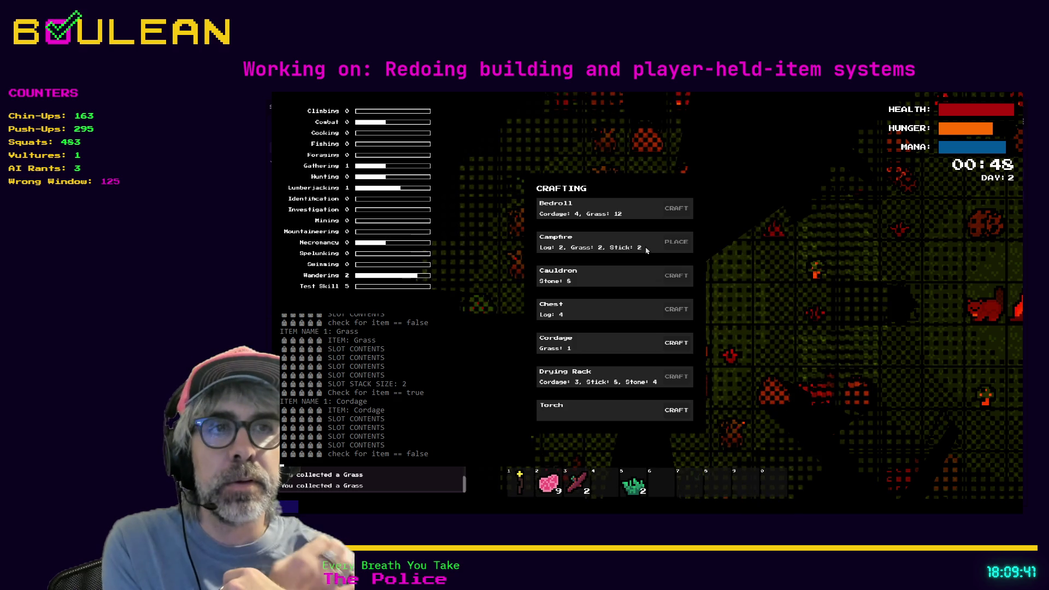
# Start placing the Campfire and gather a stick from the nearby sapling.
pyautogui.click(646, 250)
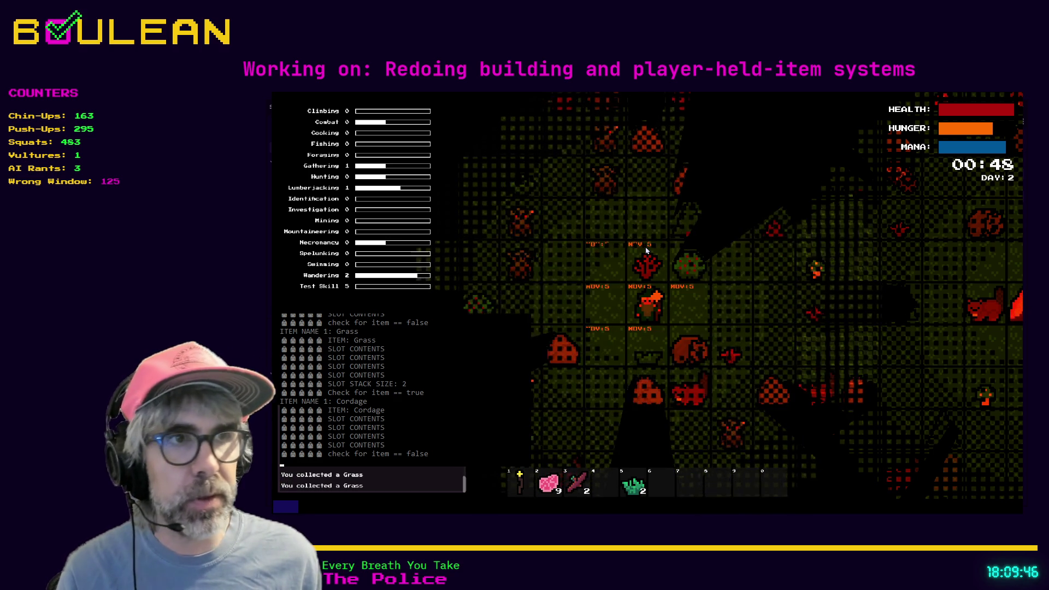
pyautogui.click(646, 251)
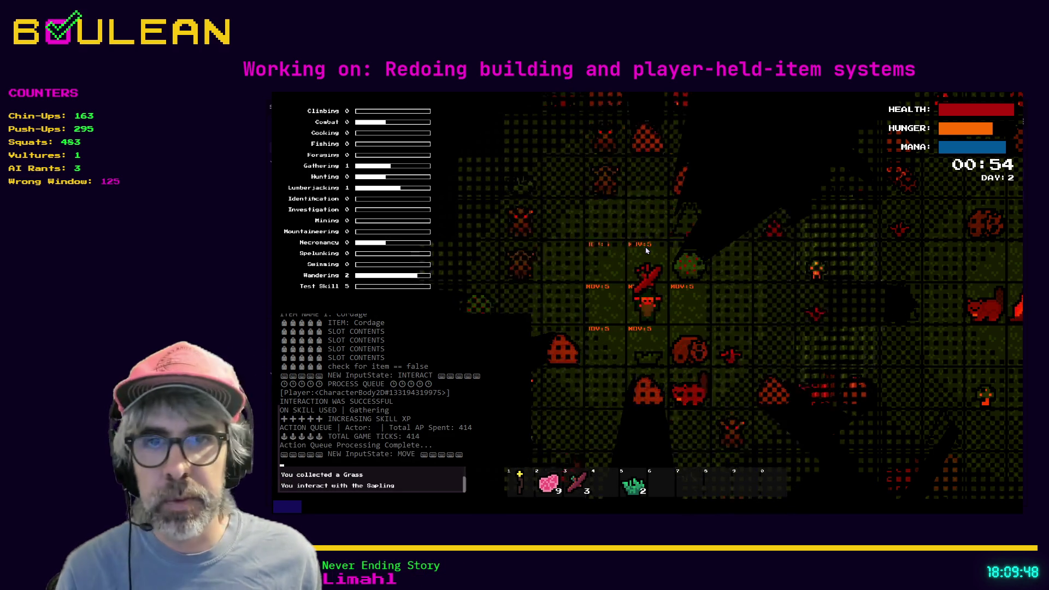
pyautogui.press('Right')
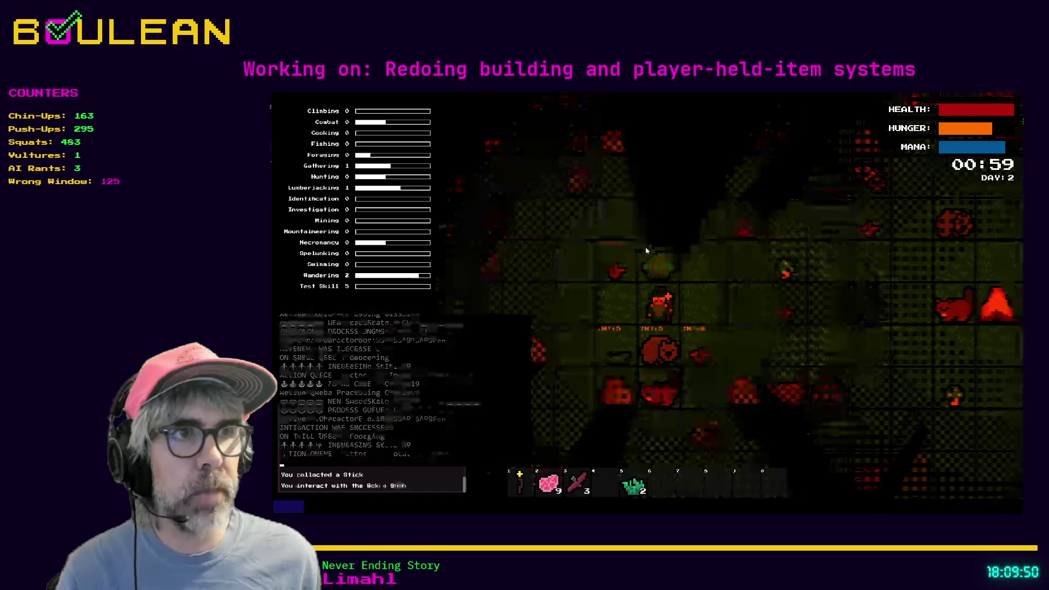
# Forage berries from two nearby bushes, then stop the running game with F8.
pyautogui.click(646, 250)
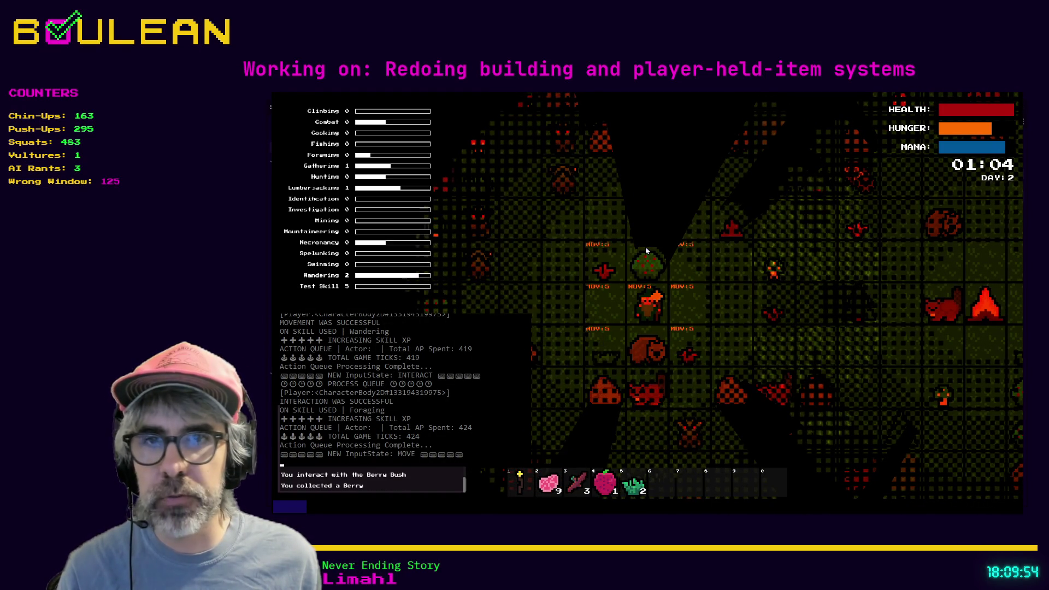
pyautogui.press('Right')
pyautogui.press('Right')
pyautogui.press('Up')
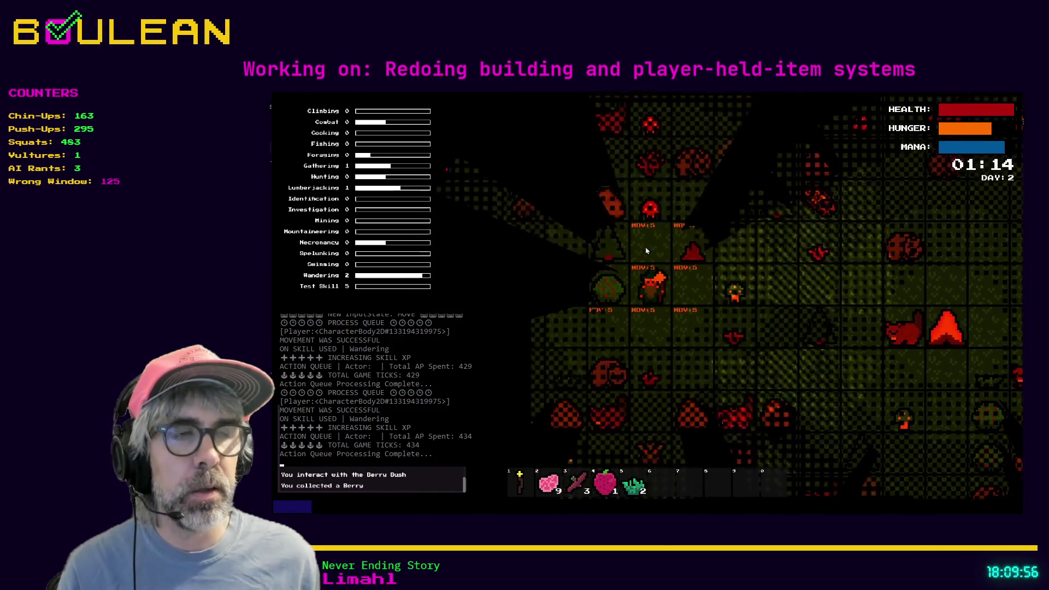
pyautogui.press('e')
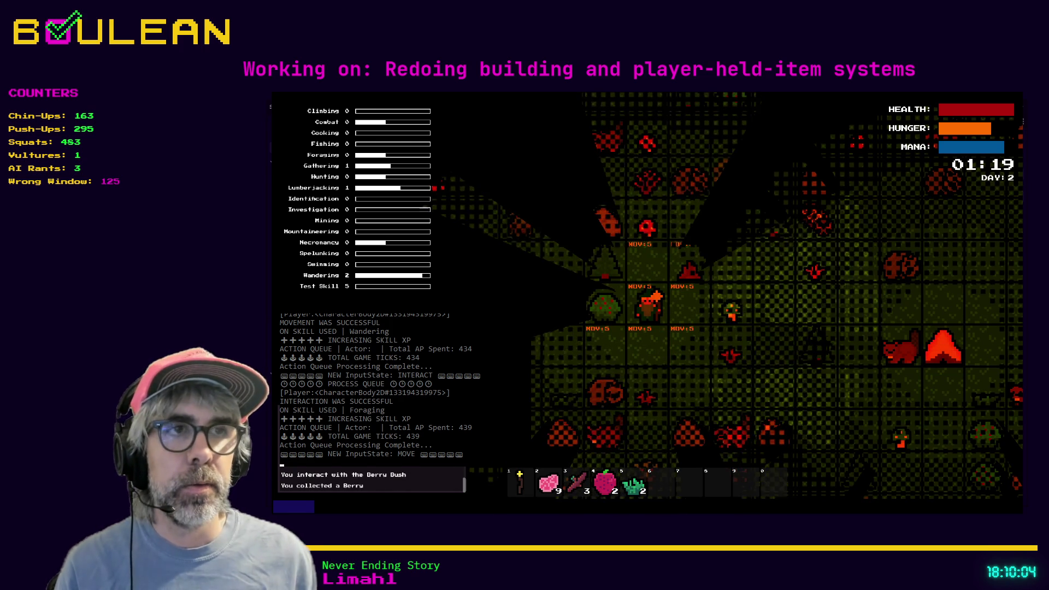
pyautogui.press('F8')
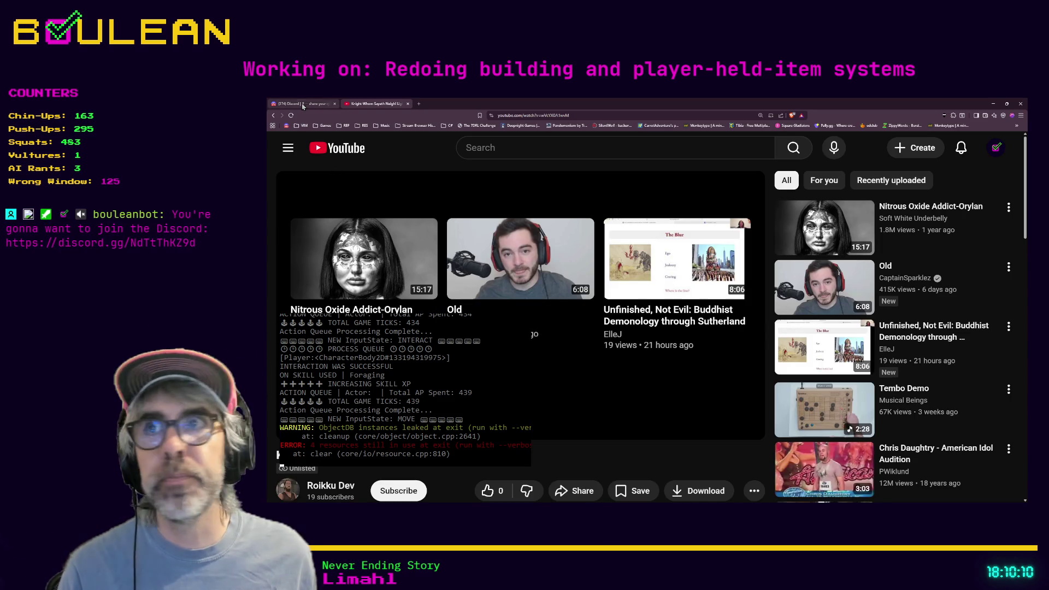
# Bring up Discord in the browser and open the #stream-my-game-submissions channel.
pyautogui.click(302, 105)
pyautogui.scroll(-10, 374, 297)
pyautogui.scroll(4, 374, 297)
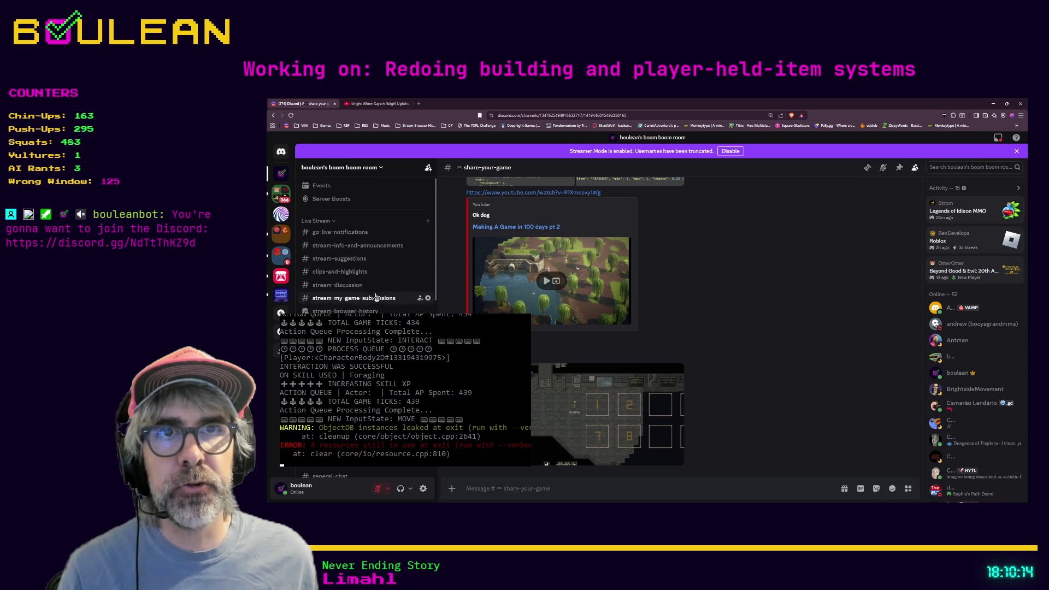
pyautogui.click(352, 302)
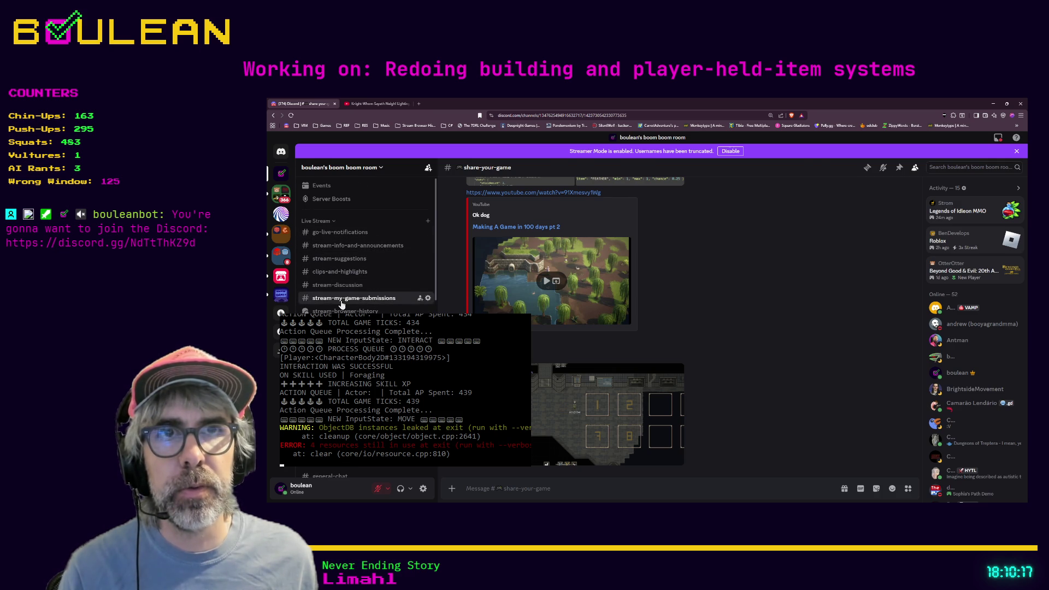
# Read the channel's pinned submission guidelines, then minimize the browser.
pyautogui.click(899, 170)
pyautogui.scroll(-3, 805, 255)
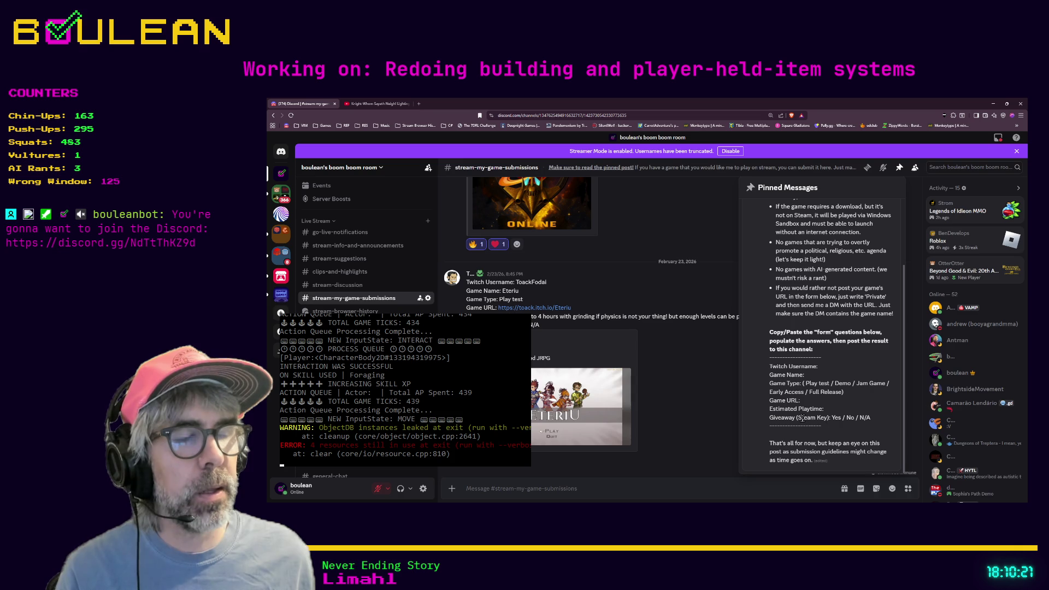
pyautogui.scroll(1, 789, 320)
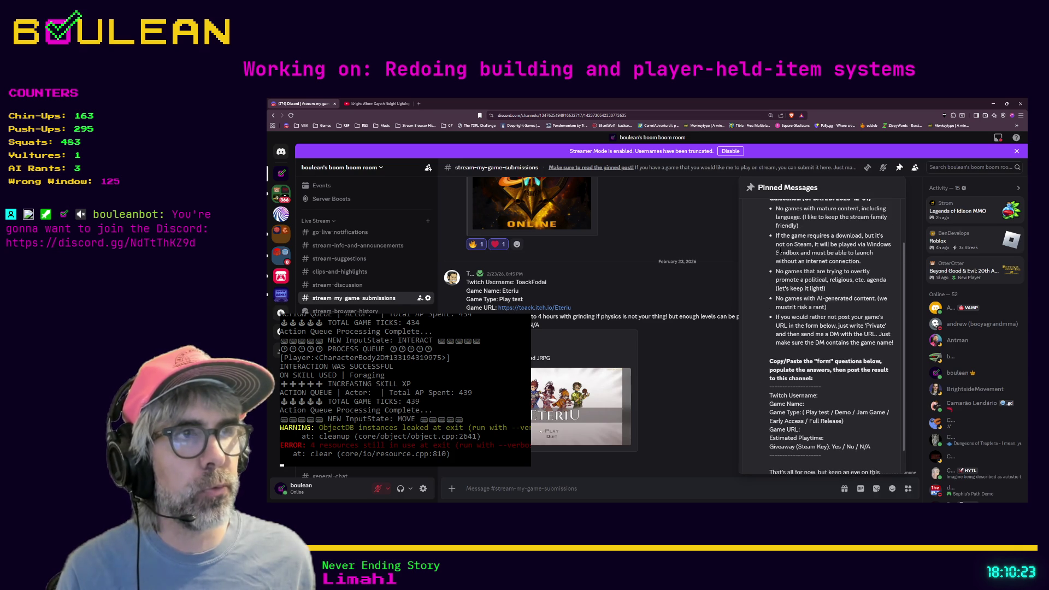
pyautogui.scroll(2, 761, 267)
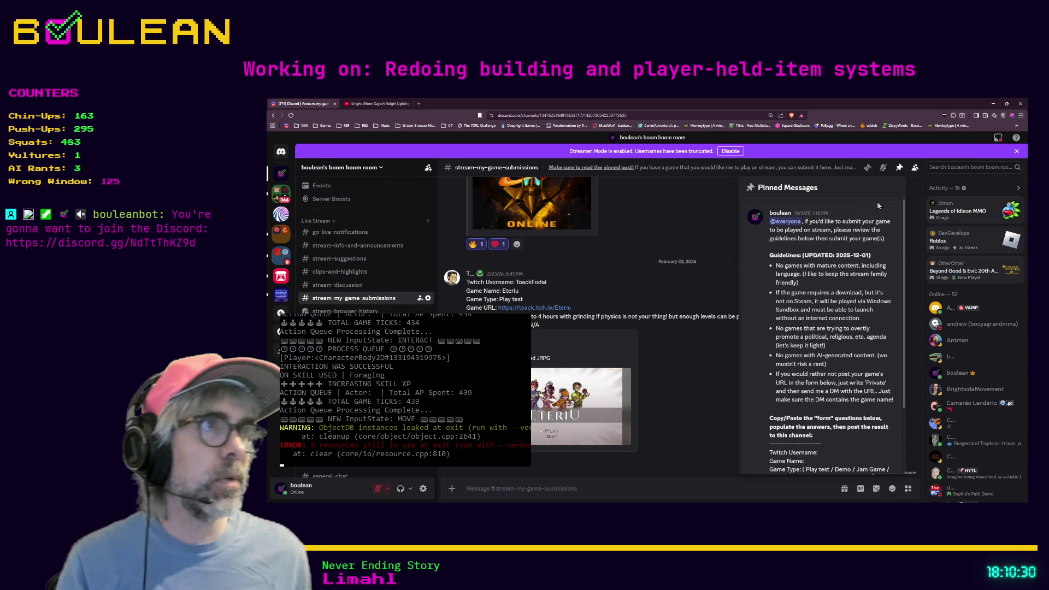
pyautogui.click(900, 169)
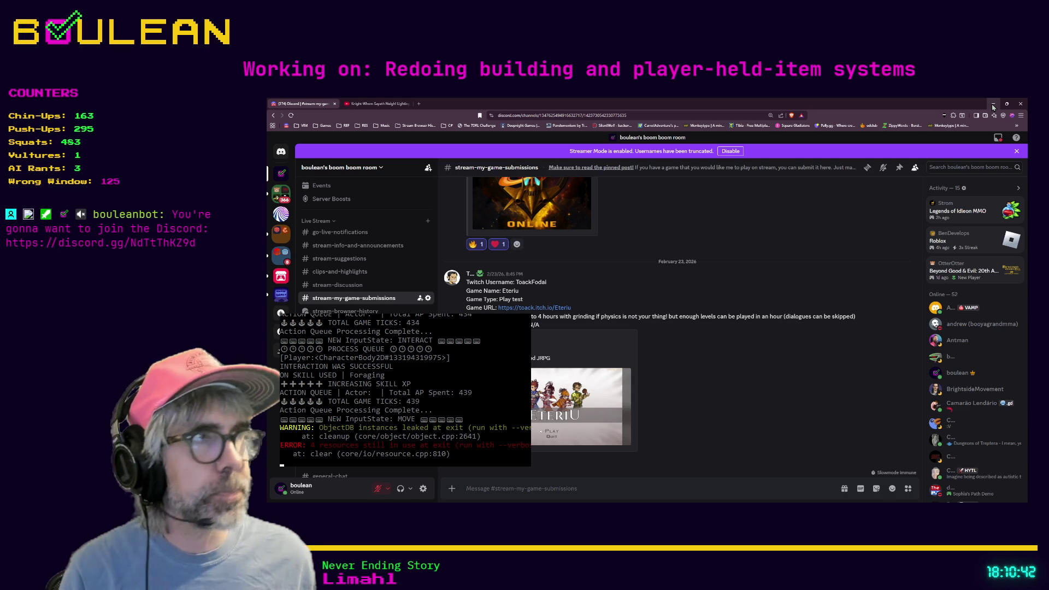
pyautogui.click(993, 105)
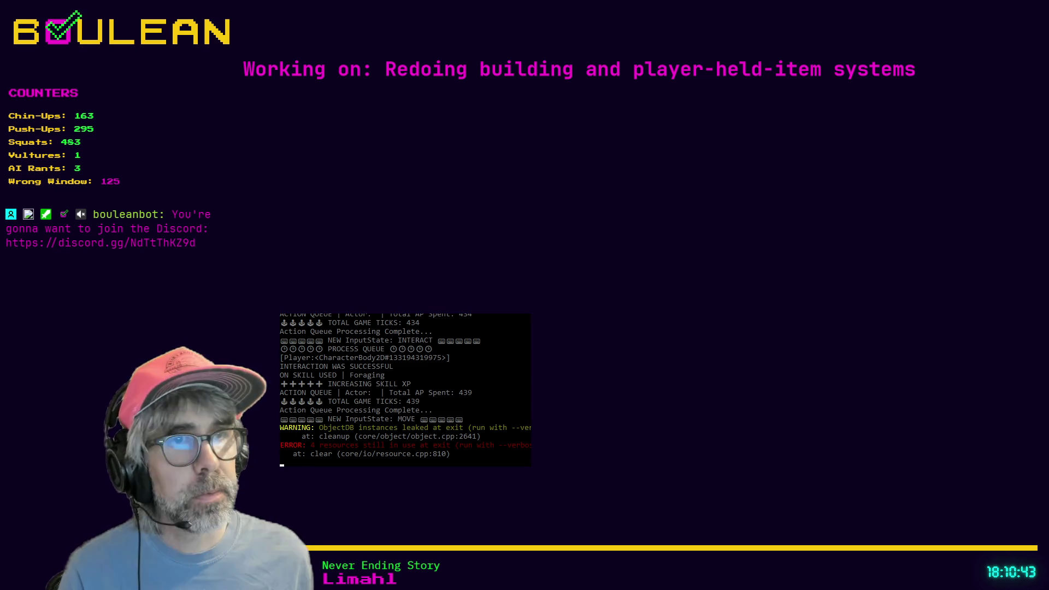
# Return to crafting_manager.gd at line 76 in Godot, then run the game with F5.
pyautogui.hotkey('alt', 'Tab')
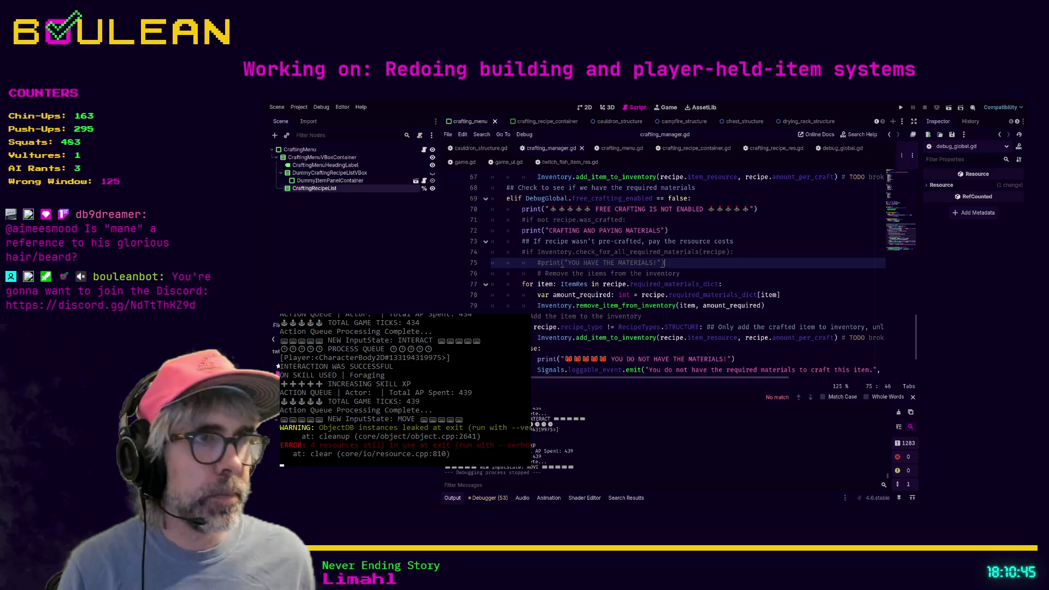
pyautogui.click(799, 271)
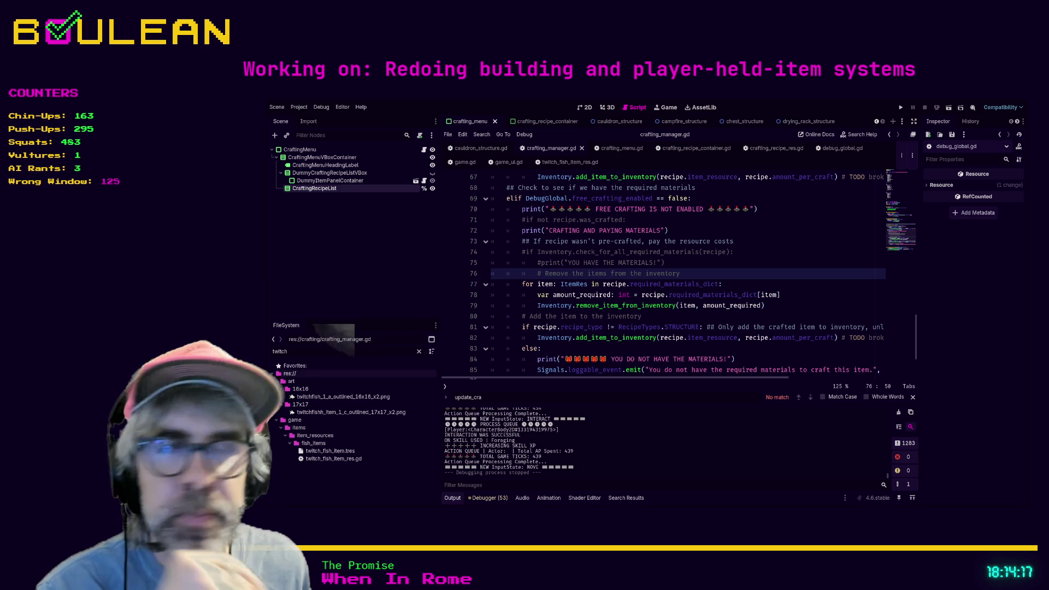
pyautogui.press('F5')
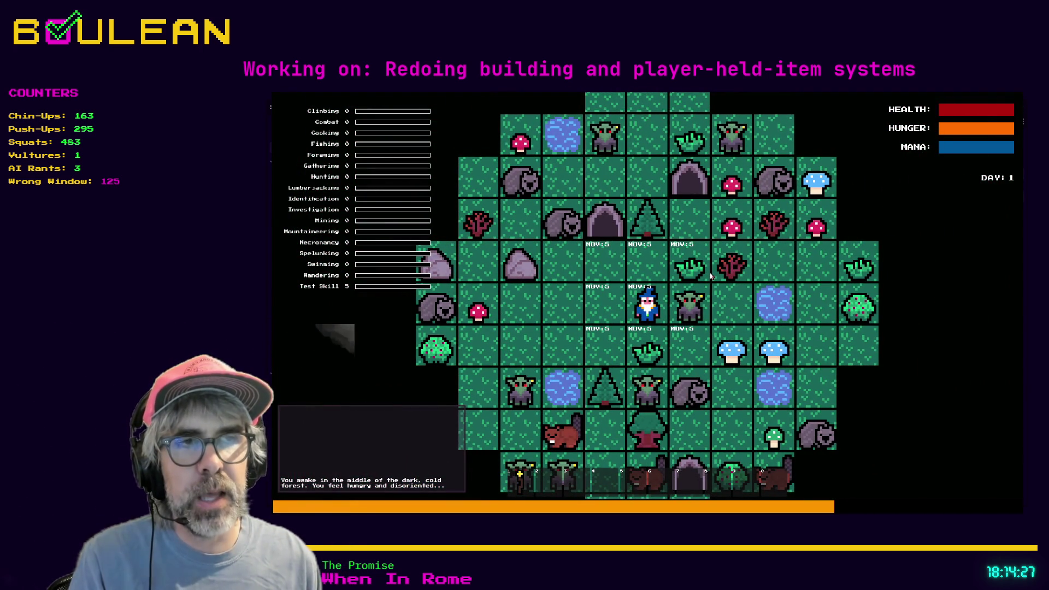
pyautogui.press('F8')
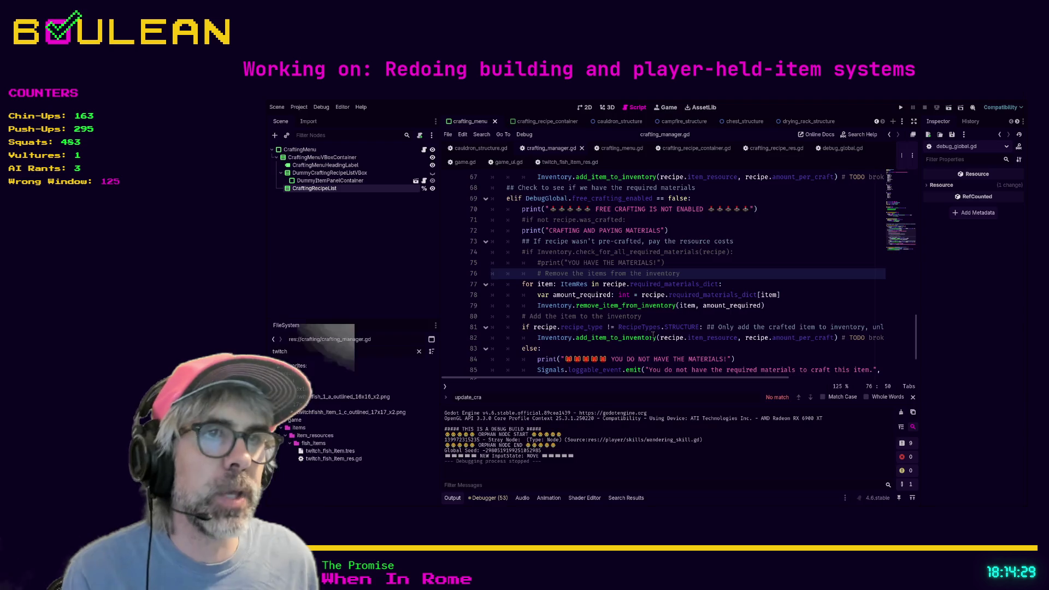
pyautogui.click(653, 348)
pyautogui.click(702, 275)
pyautogui.hotkey('shift', 'Up')
pyautogui.hotkey('shift', 'Up')
pyautogui.press('BackSpace')
pyautogui.press('BackSpace')
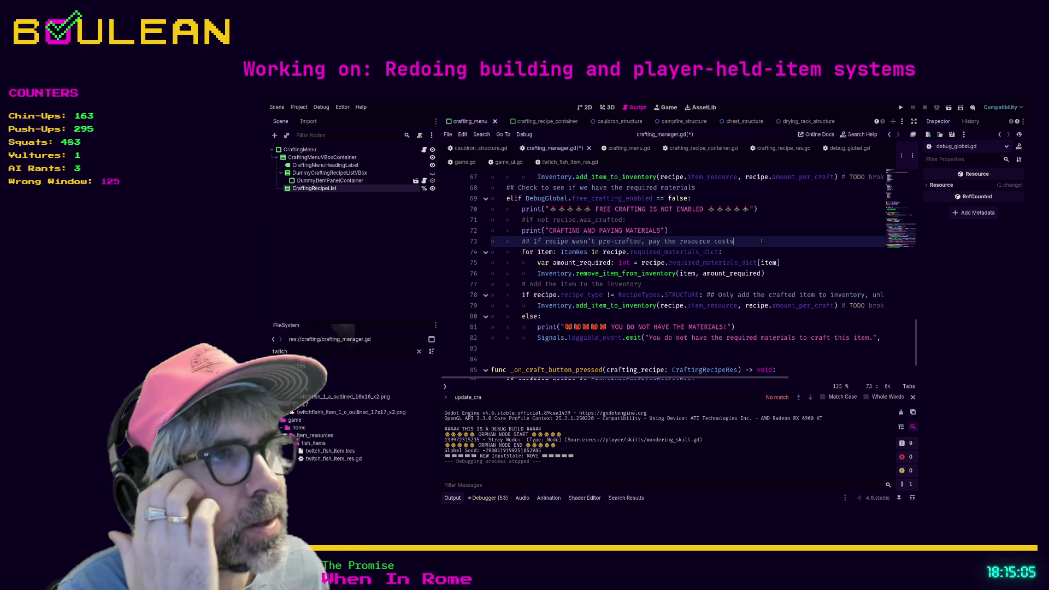
pyautogui.scroll(1, 775, 257)
pyautogui.scroll(-1, 785, 268)
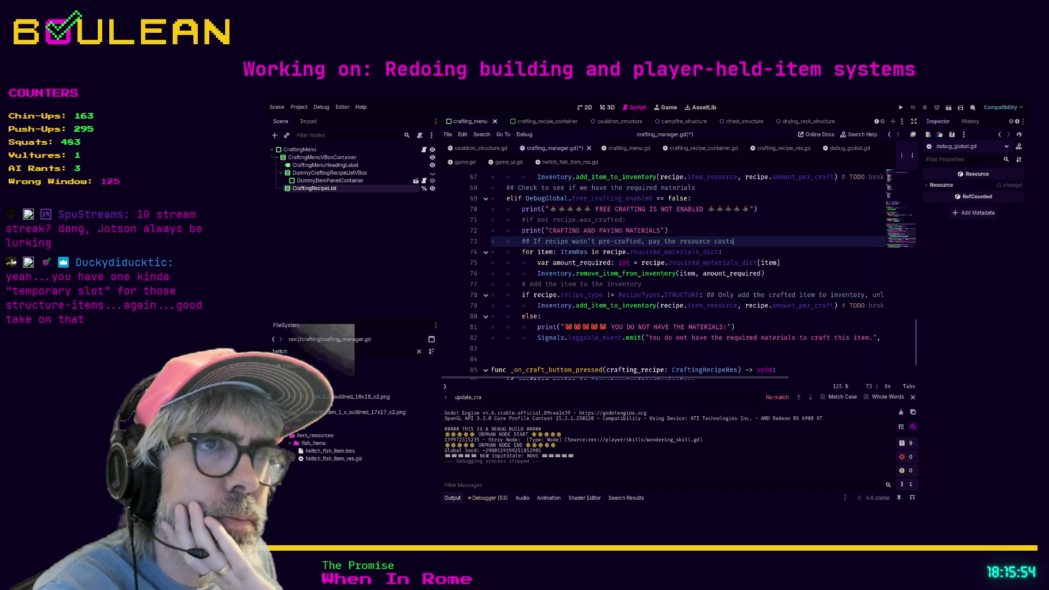
pyautogui.click(614, 219)
# Wrap the material-payment loop in crafting_manager.gd under 'if not recipe.was_crafted:'.
pyautogui.moveTo(614, 219); pyautogui.dragTo(522, 219)
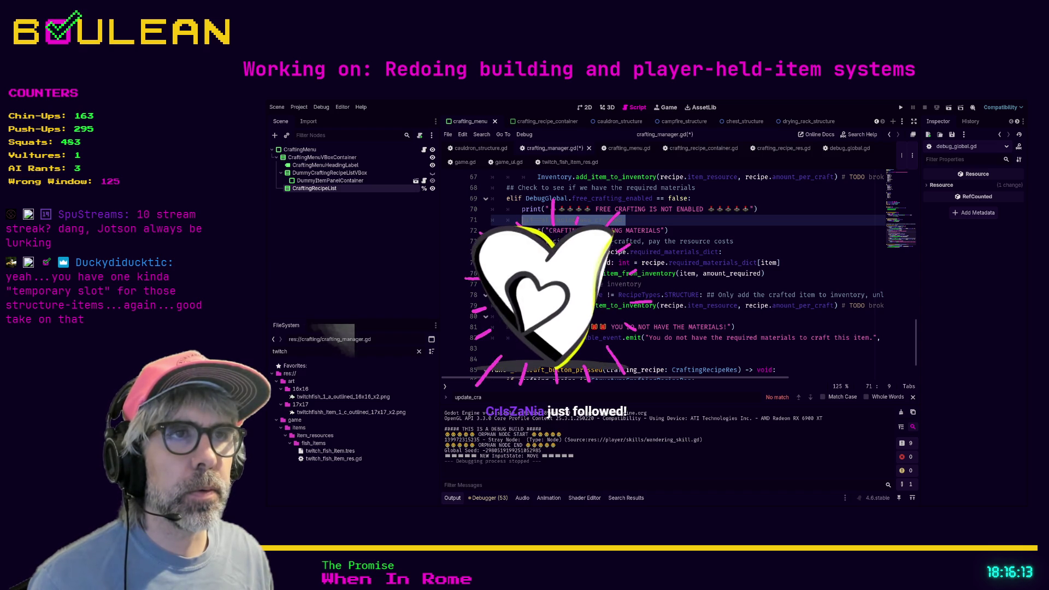
pyautogui.click(522, 252)
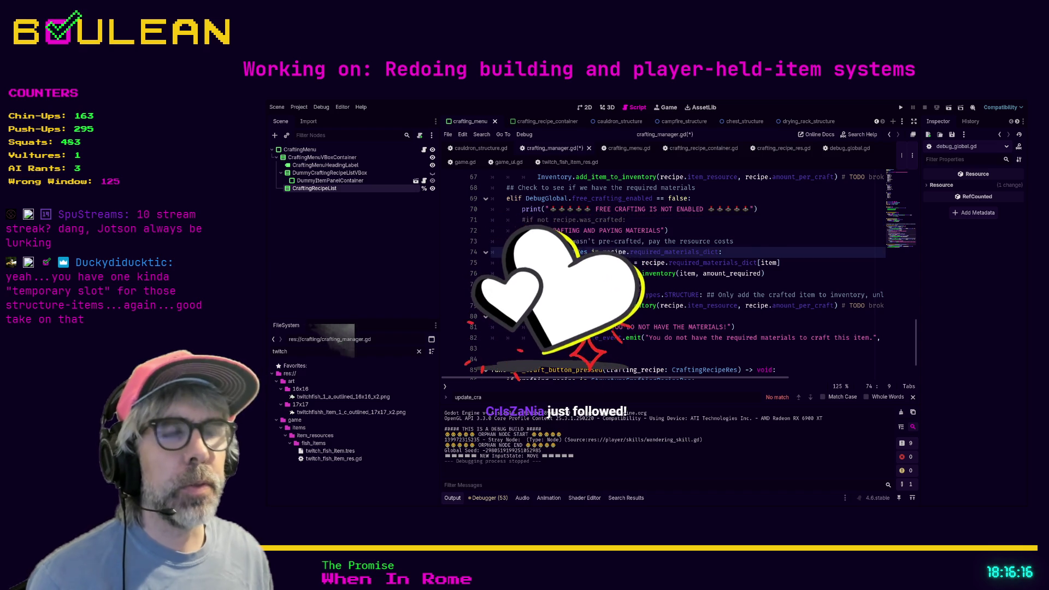
pyautogui.press('Return')
pyautogui.press('Up')
pyautogui.write('if not recipe.was_crafted:')
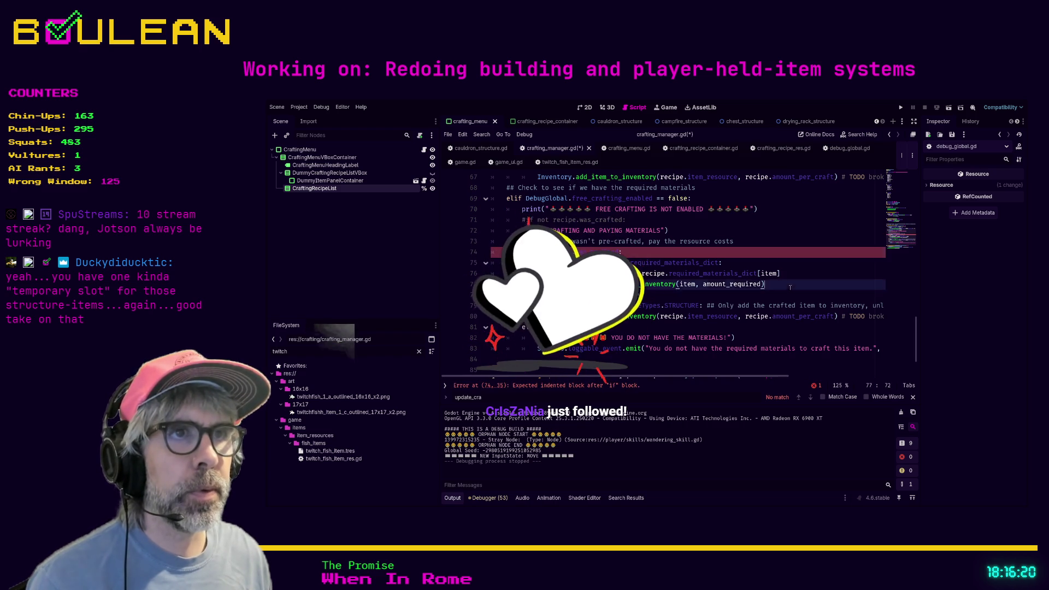
pyautogui.moveTo(791, 287); pyautogui.dragTo(492, 263)
pyautogui.press('Tab')
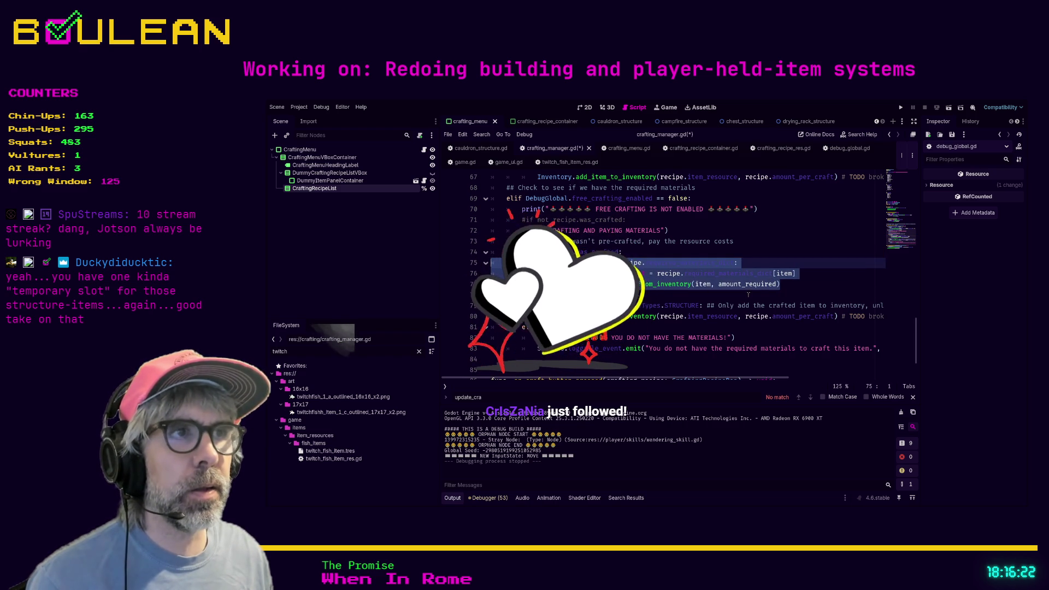
pyautogui.click(786, 285)
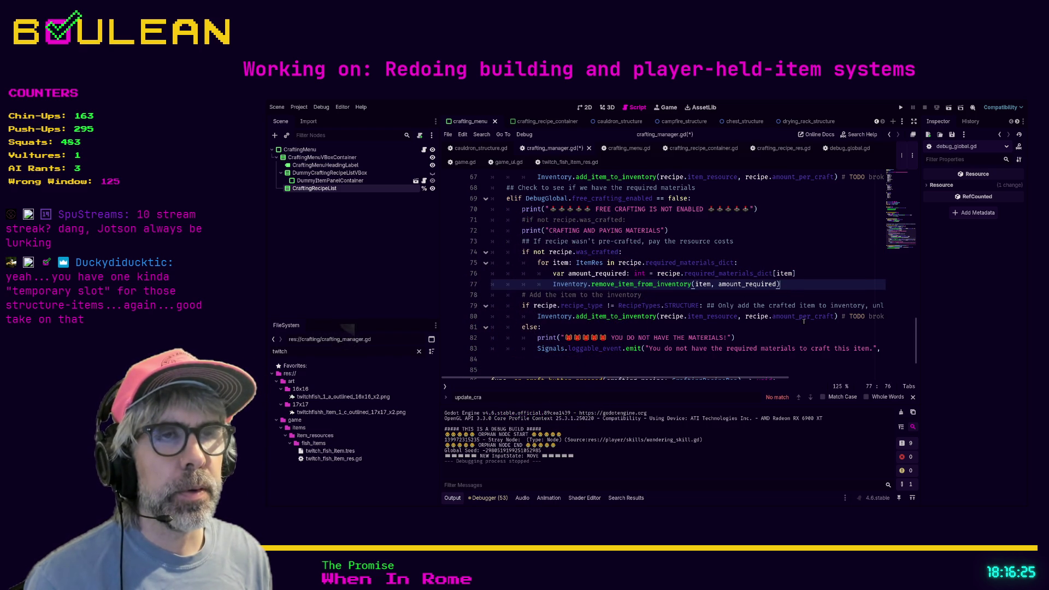
# Add 'recipe.was_crafted = true' after the material removal and save crafting_manager.gd.
pyautogui.press('Return')
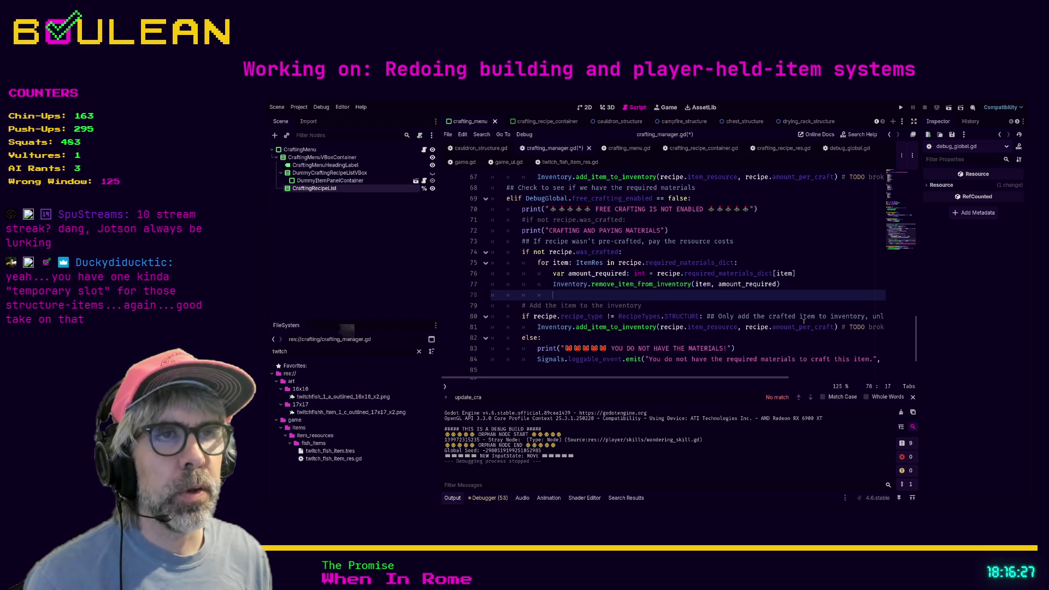
pyautogui.write('recipe.was')
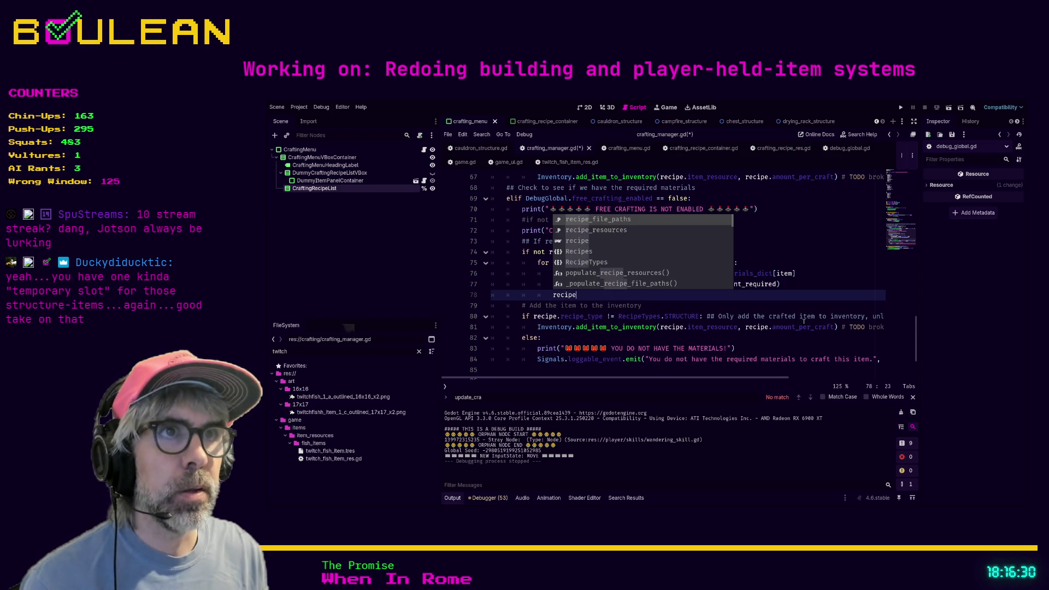
pyautogui.press('Return')
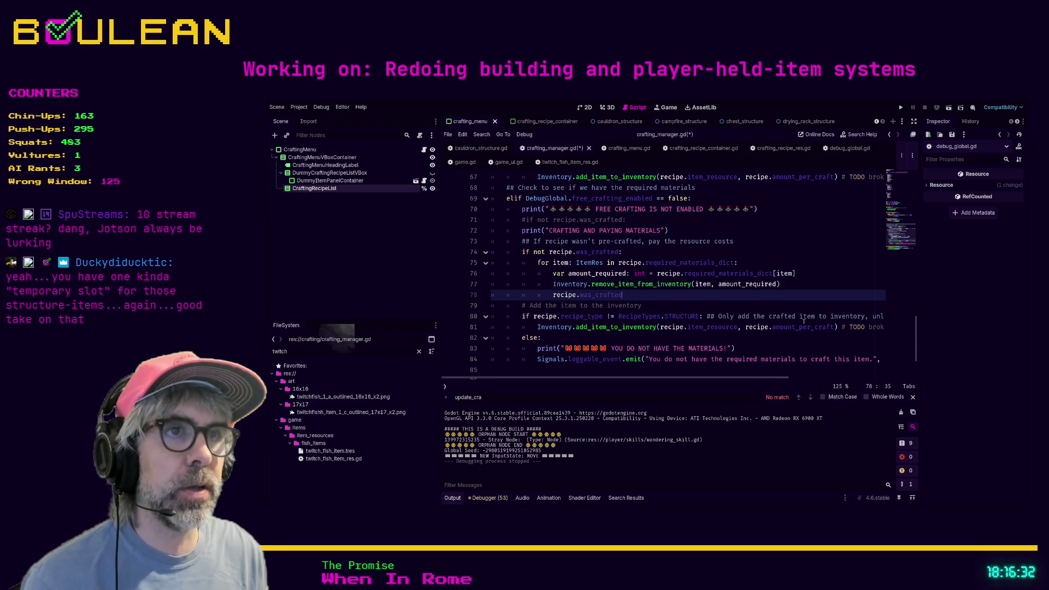
pyautogui.write(' = true')
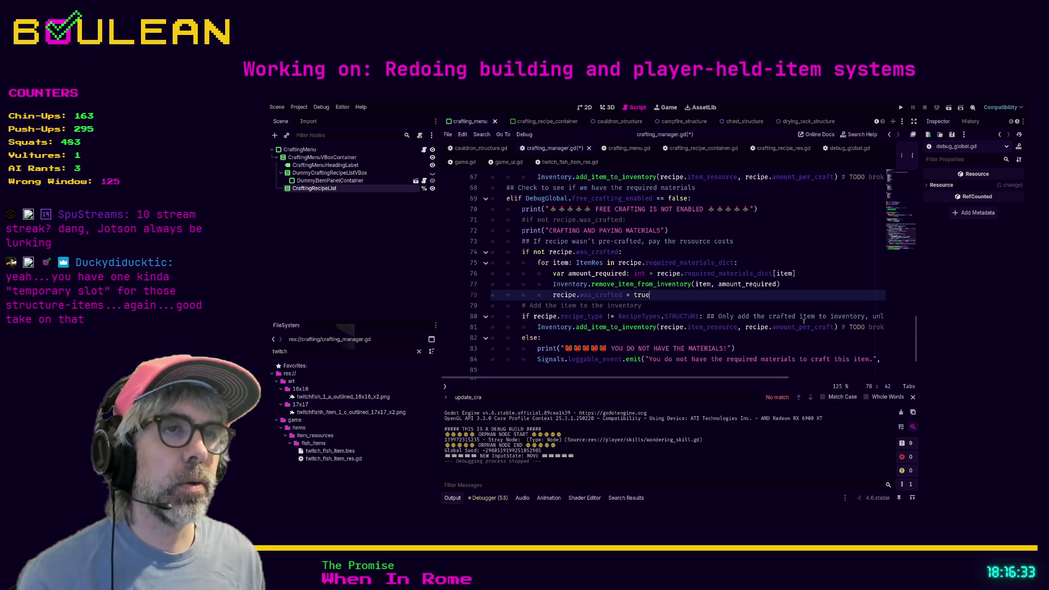
pyautogui.hotkey('ctrl', 's')
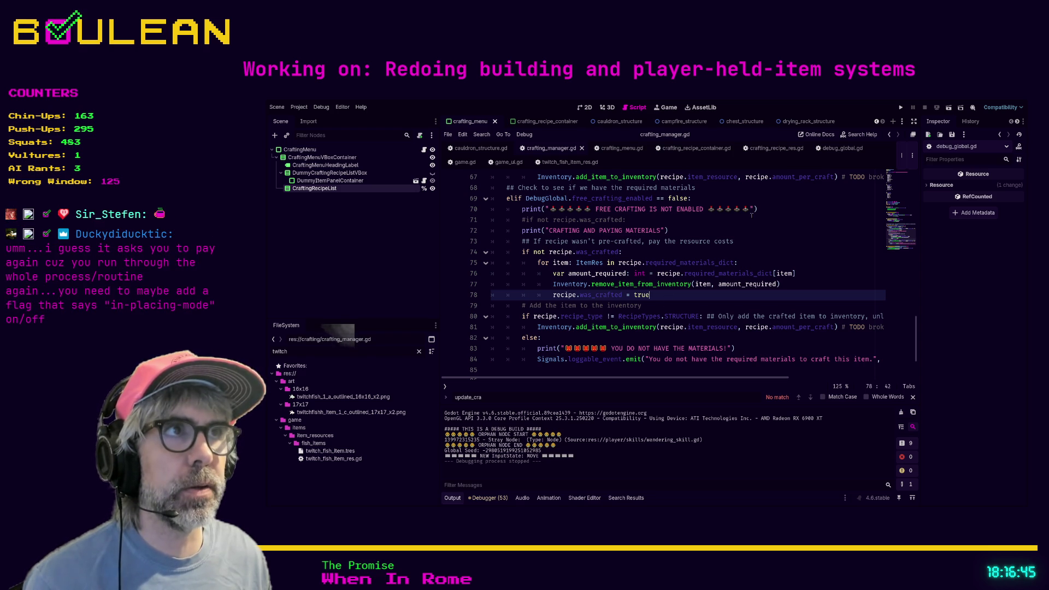
pyautogui.click(763, 154)
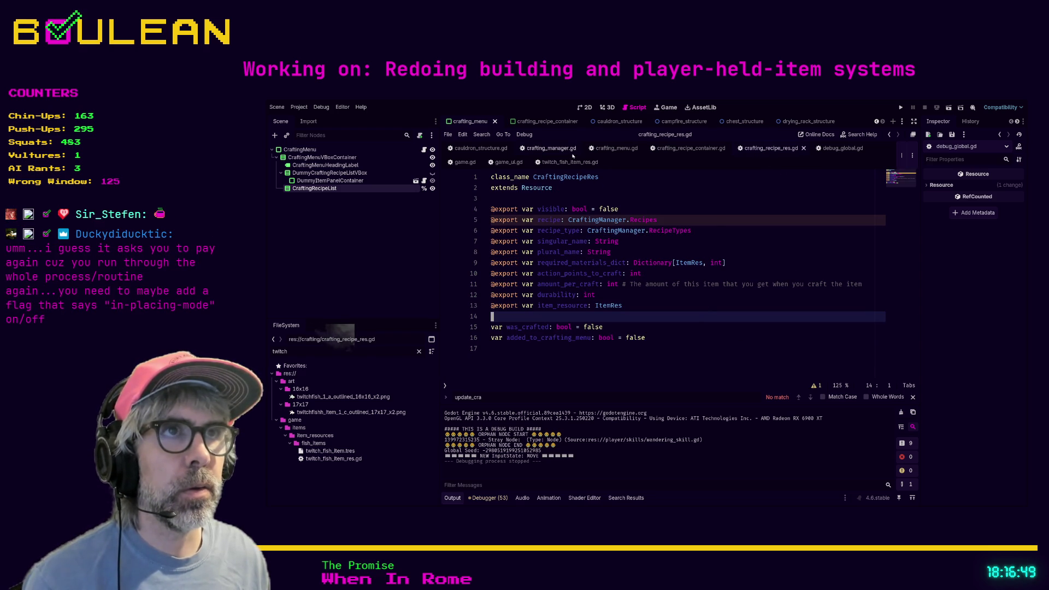
# Open crafting_recipe_container.gd and search it for 'was_crafted'.
pyautogui.click(691, 148)
pyautogui.click(681, 279)
pyautogui.hotkey('ctrl', 'f')
pyautogui.write('w')
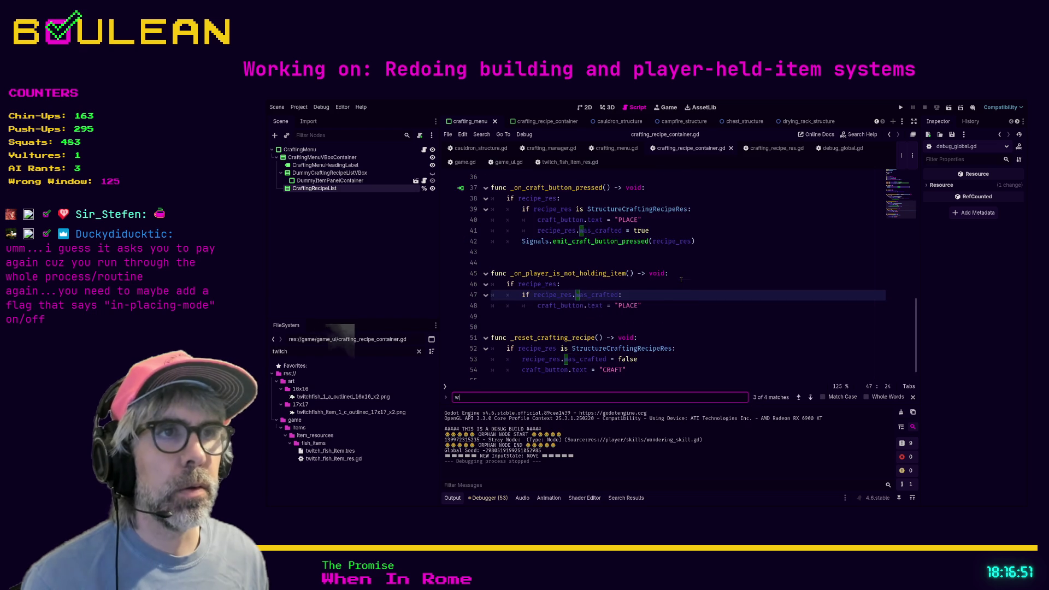
pyautogui.write('as_crafted')
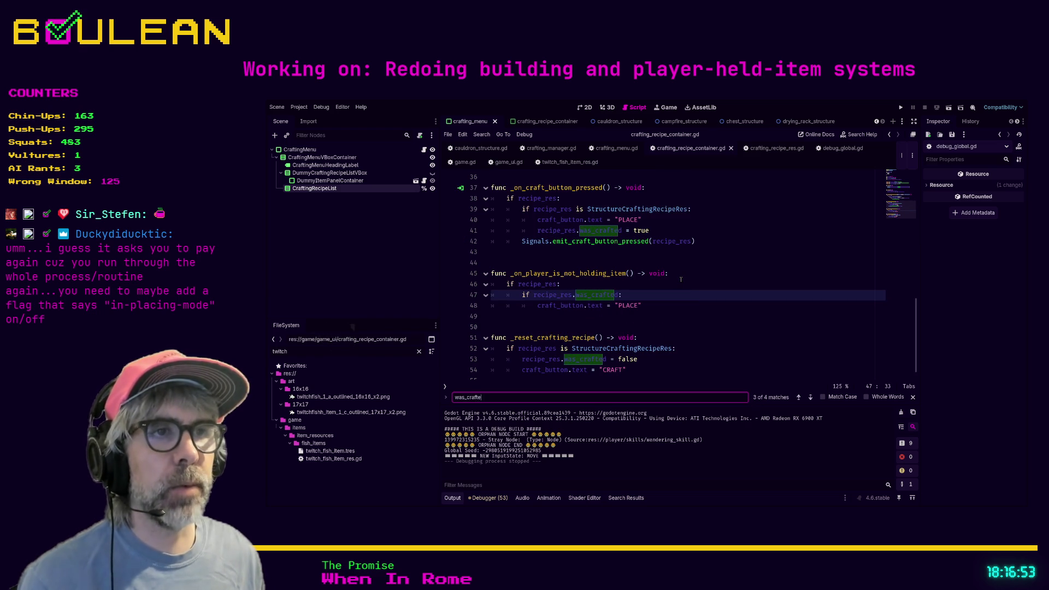
pyautogui.click(678, 350)
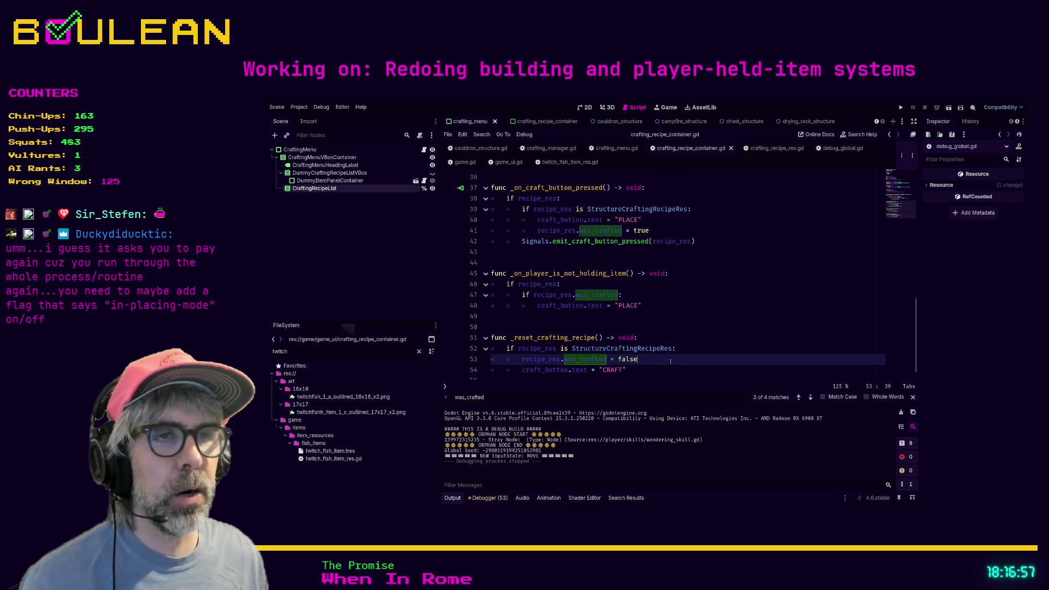
pyautogui.scroll(-1, 670, 361)
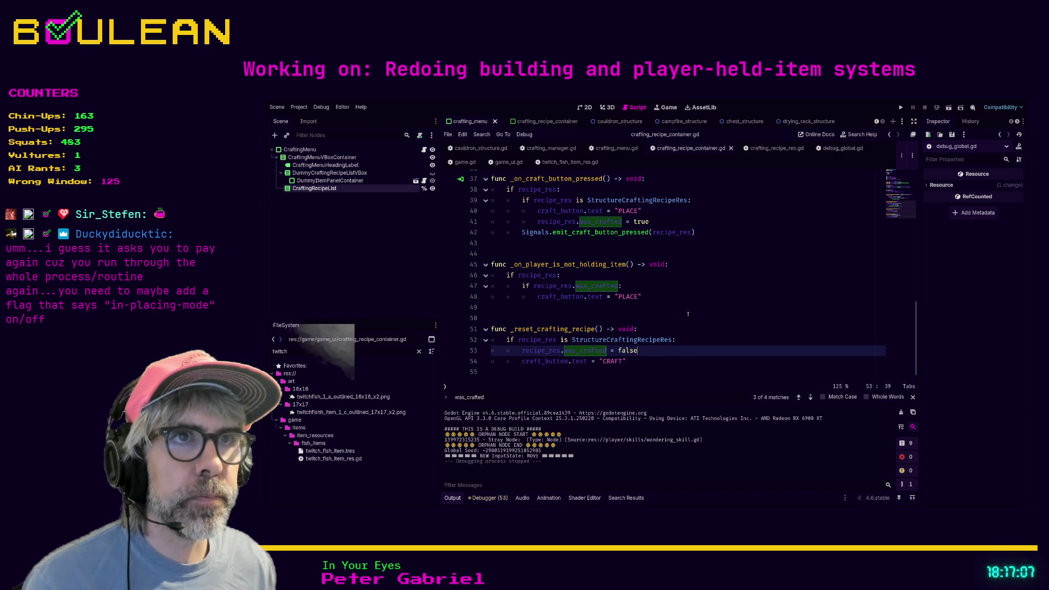
pyautogui.scroll(1, 688, 314)
pyautogui.scroll(1, 686, 314)
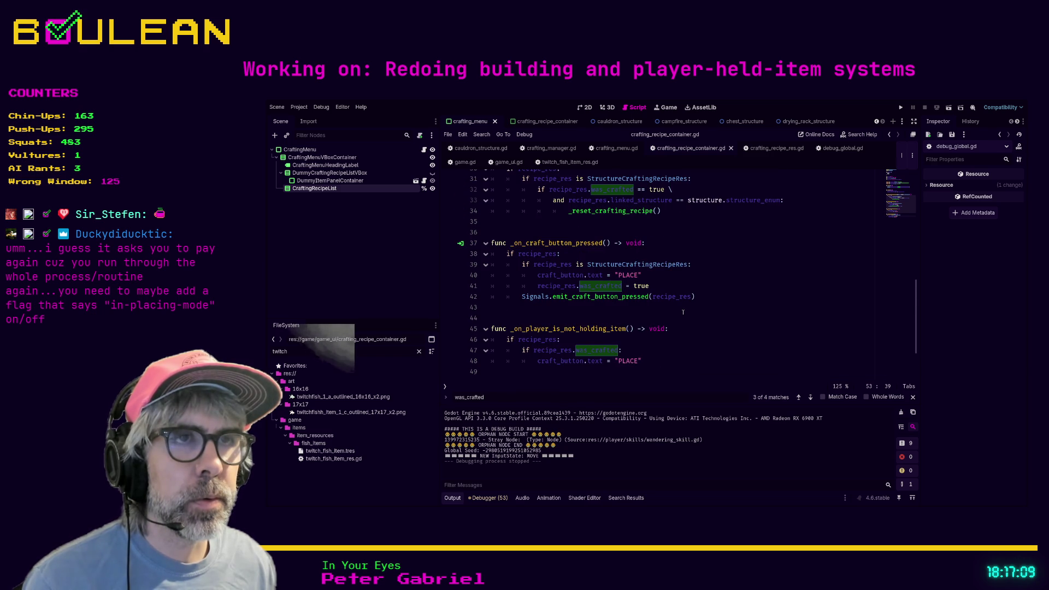
pyautogui.scroll(1, 677, 306)
# Comment out line 41's was_crafted = true with '## This will be set later on' and run with F5.
pyautogui.click(664, 295)
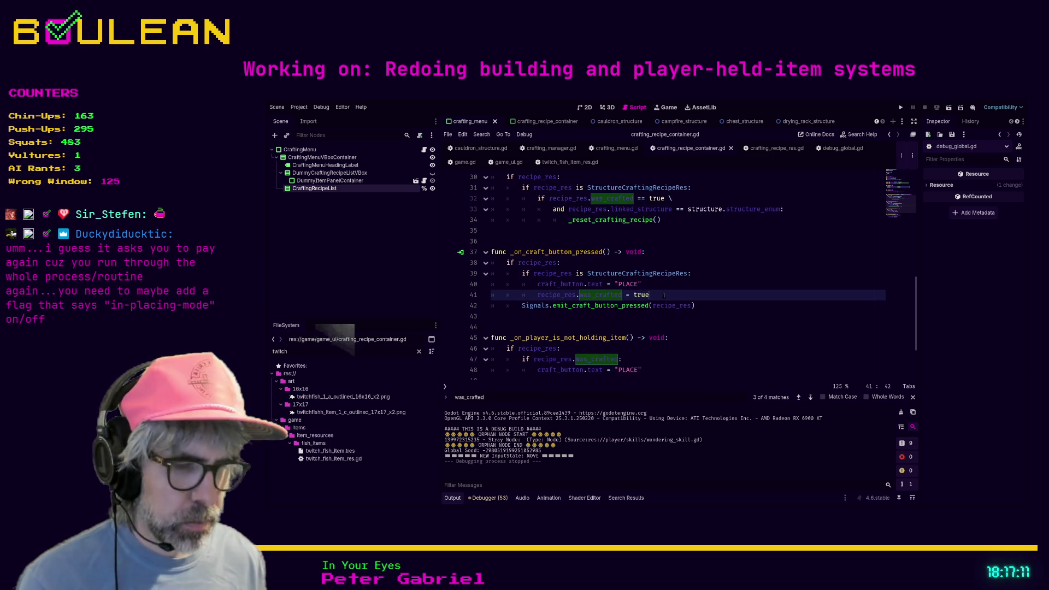
pyautogui.hotkey('ctrl', 'k')
pyautogui.write('## This will be set later on')
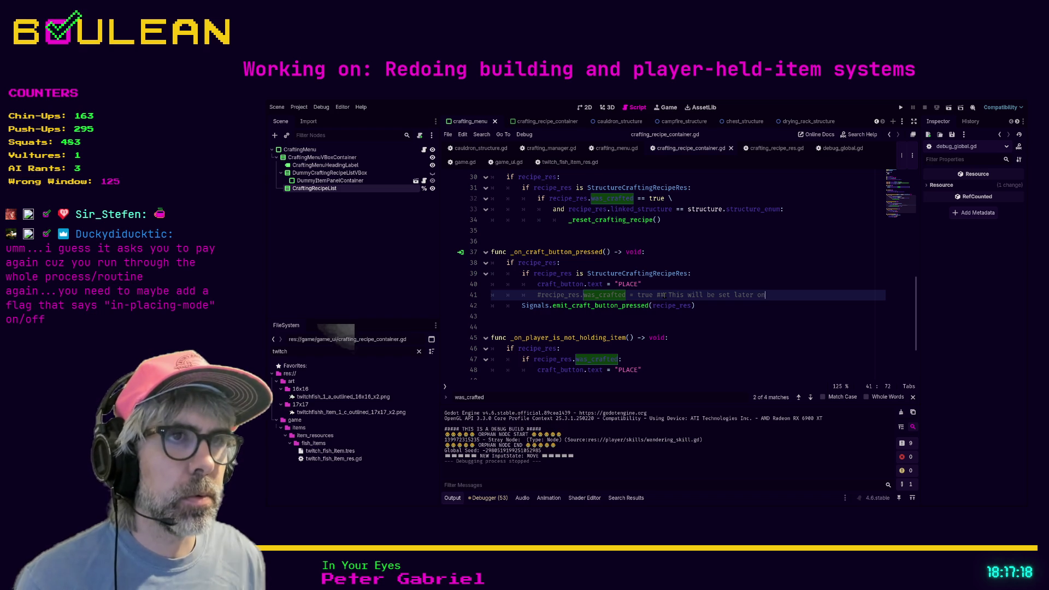
pyautogui.click(761, 284)
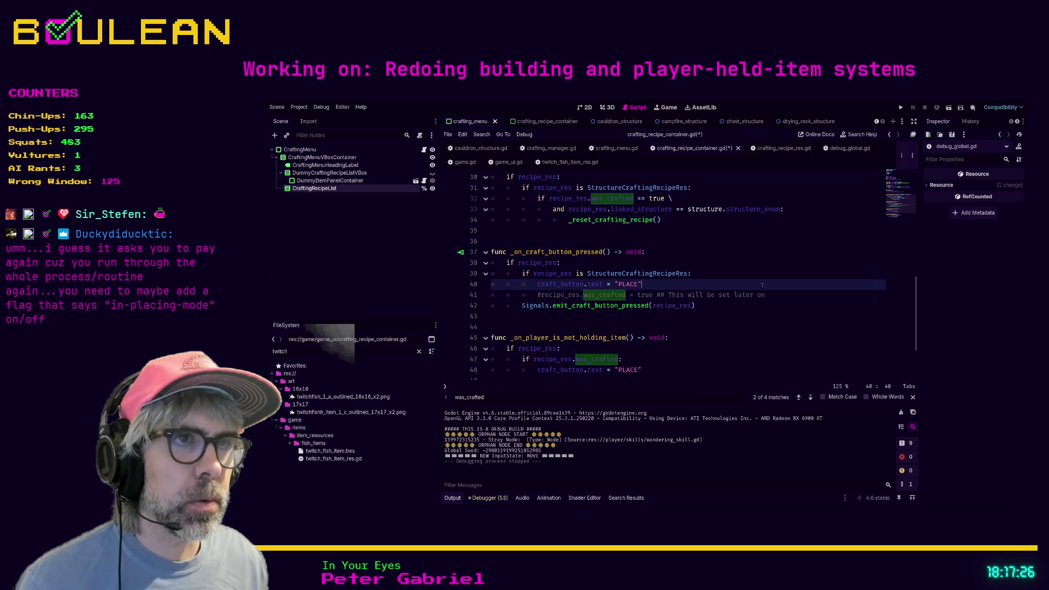
pyautogui.press('F5')
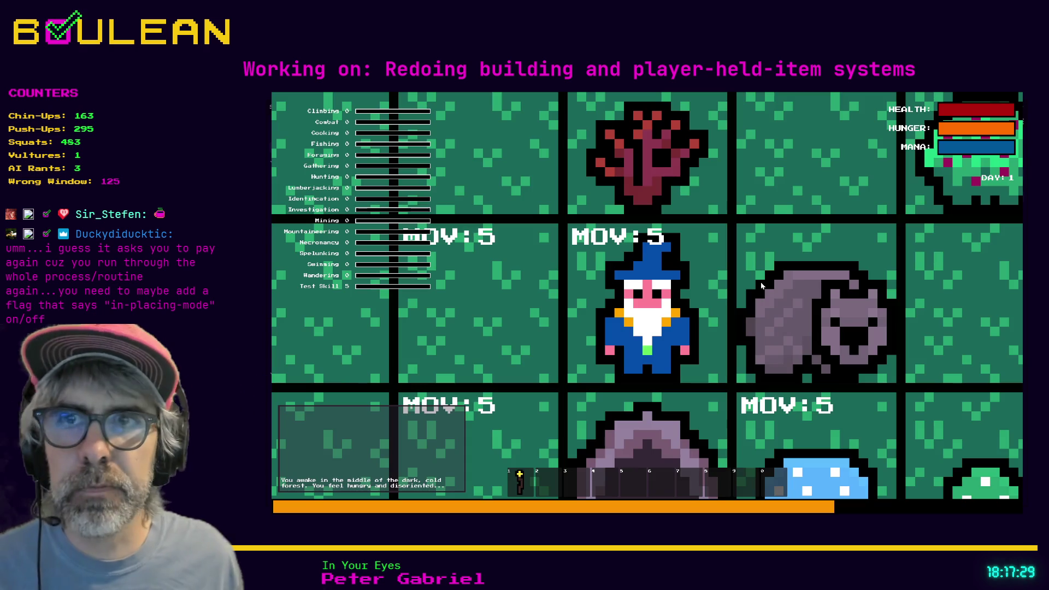
# Zoom the game camera out and open the in-game Crafting panel listing its seven recipes.
pyautogui.scroll(-3, 760, 285)
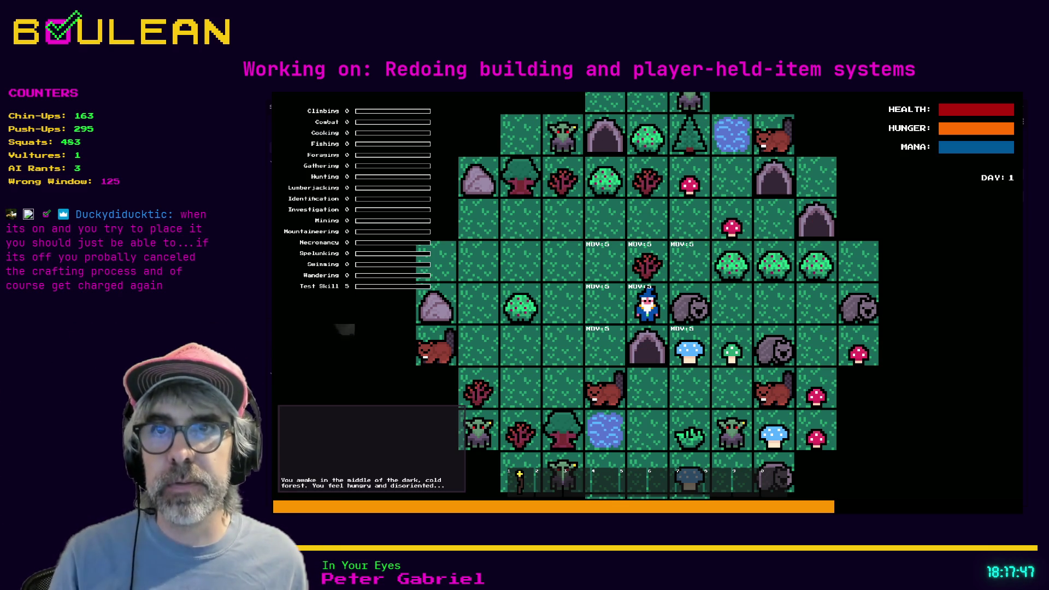
pyautogui.press('c')
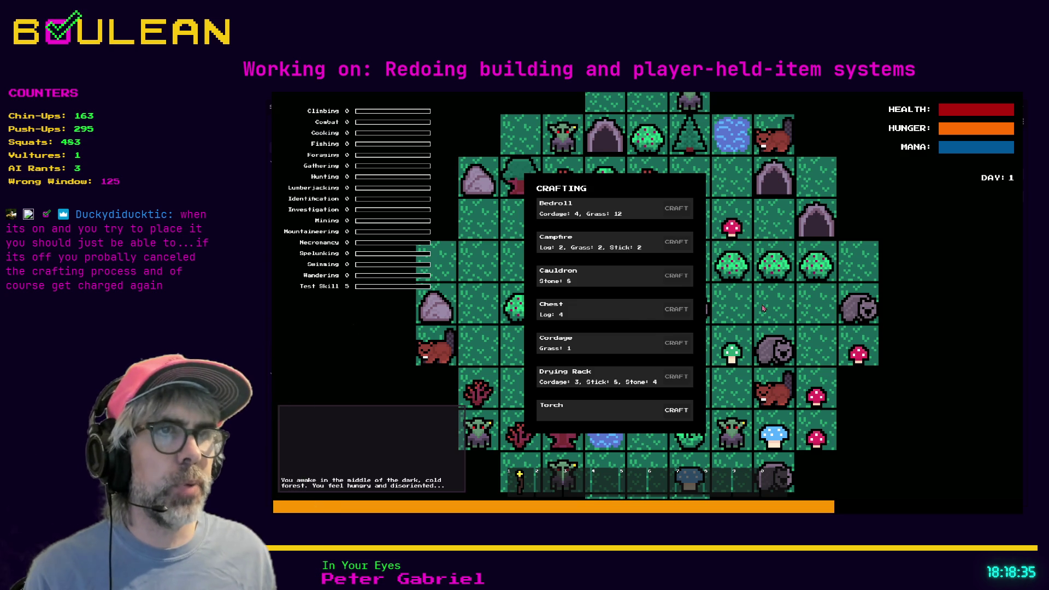
# Close crafting and chop trees north of the wizard, striking the goblin and gravestone.
pyautogui.press('Escape')
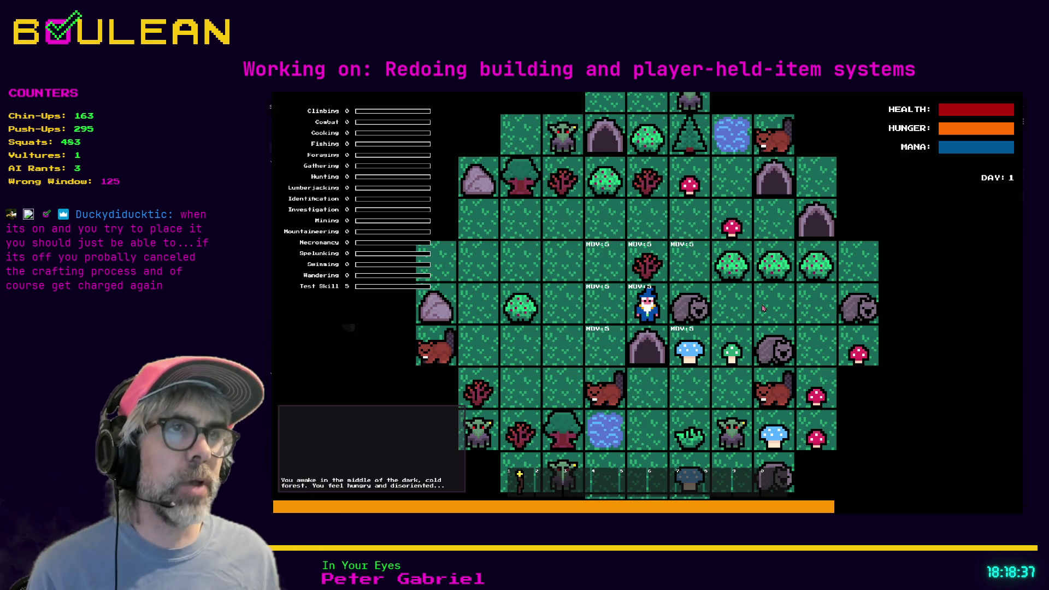
pyautogui.press('Up')
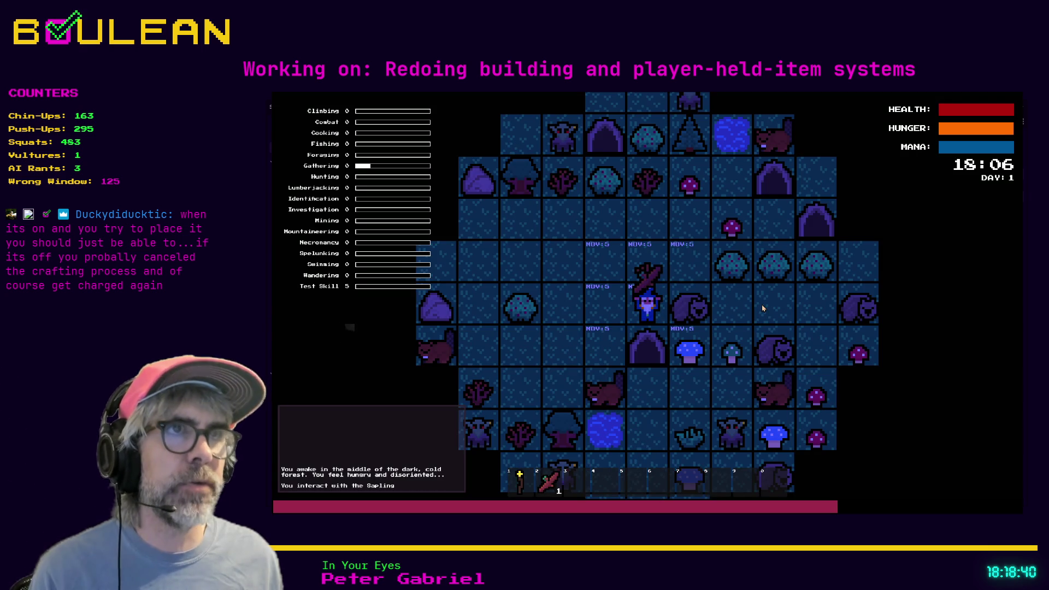
pyautogui.press('Up')
pyautogui.press('Up')
pyautogui.press('Up')
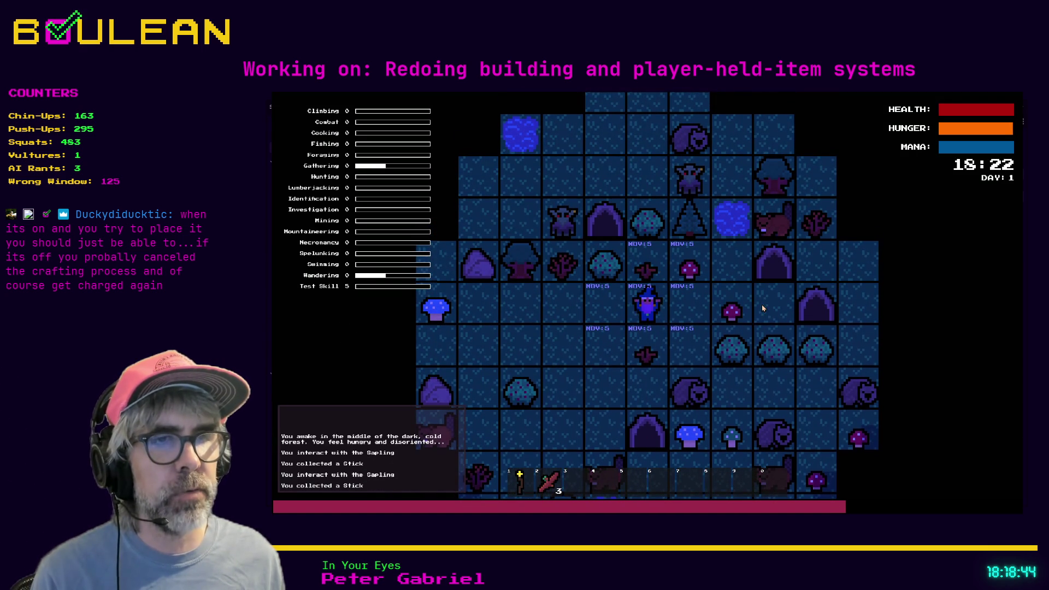
pyautogui.press('Left')
pyautogui.press('Left')
pyautogui.press('Left')
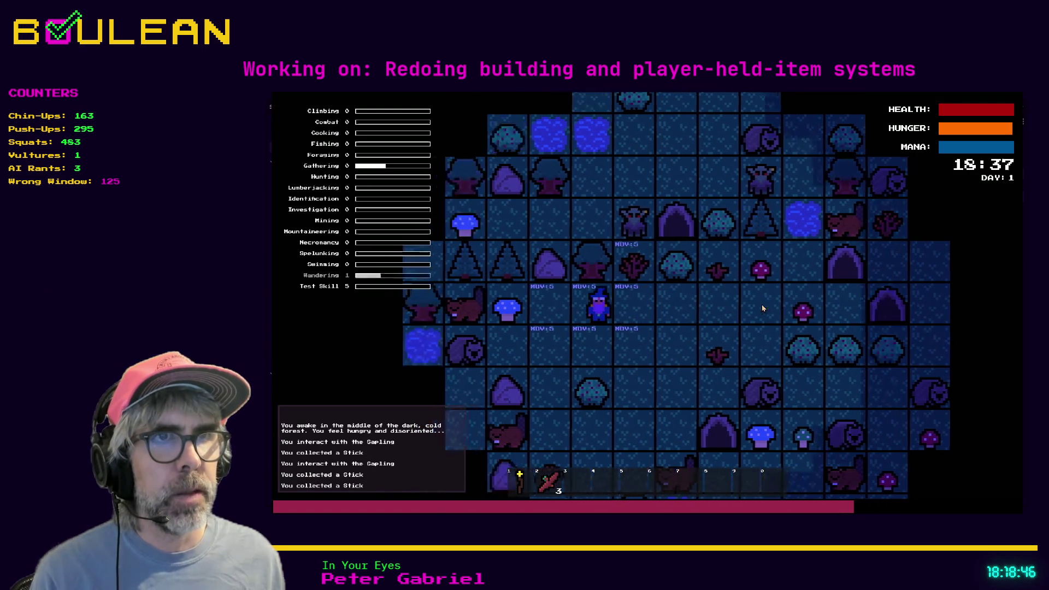
pyautogui.press('Up')
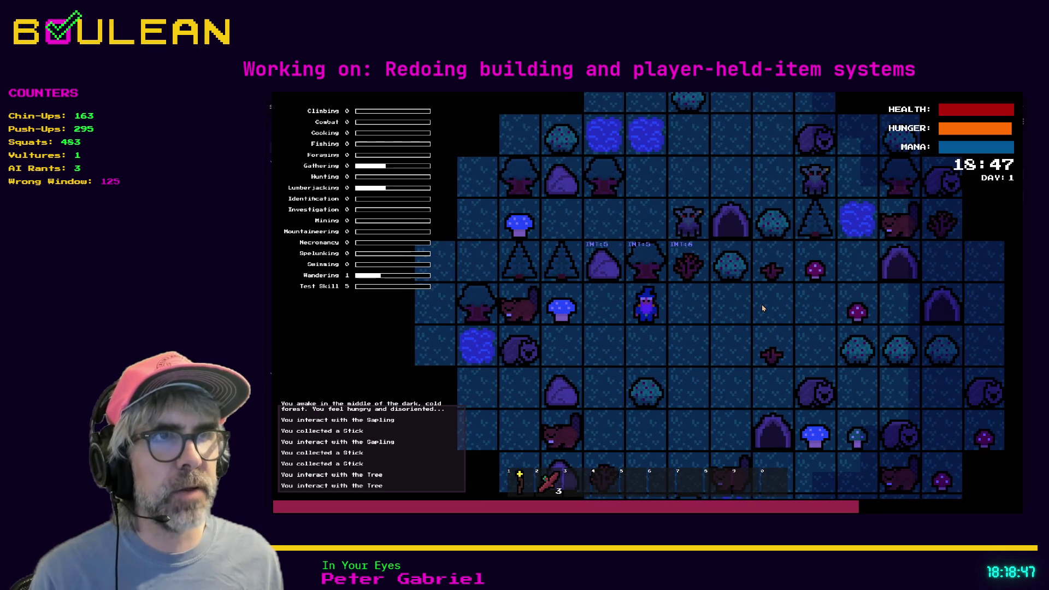
pyautogui.press('Up')
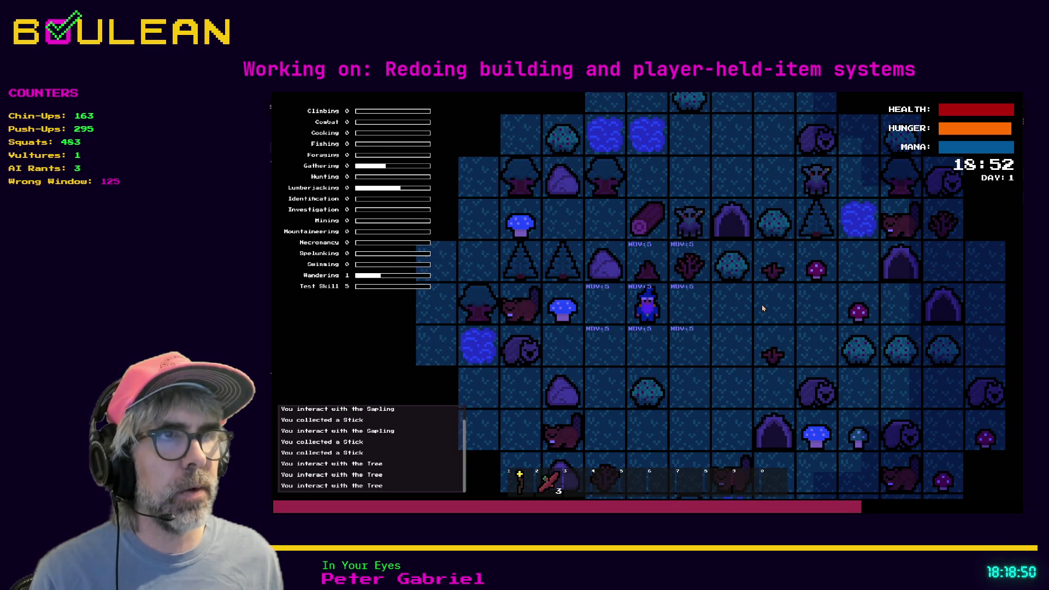
pyautogui.press('Right')
pyautogui.press('Up')
pyautogui.press('Up')
pyautogui.press('Up')
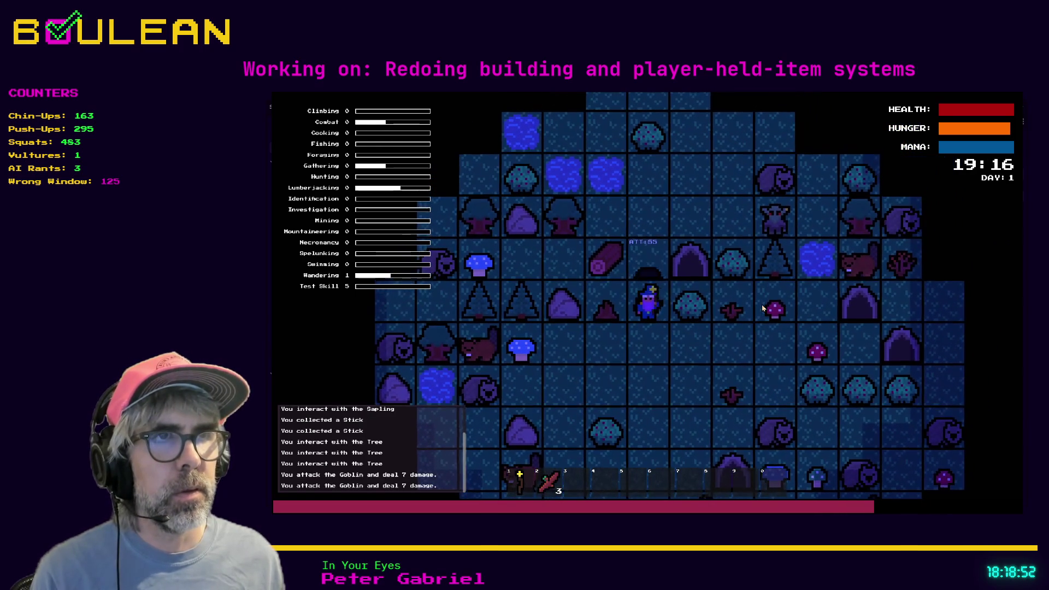
pyautogui.press('Up')
pyautogui.press('Up')
pyautogui.press('Up')
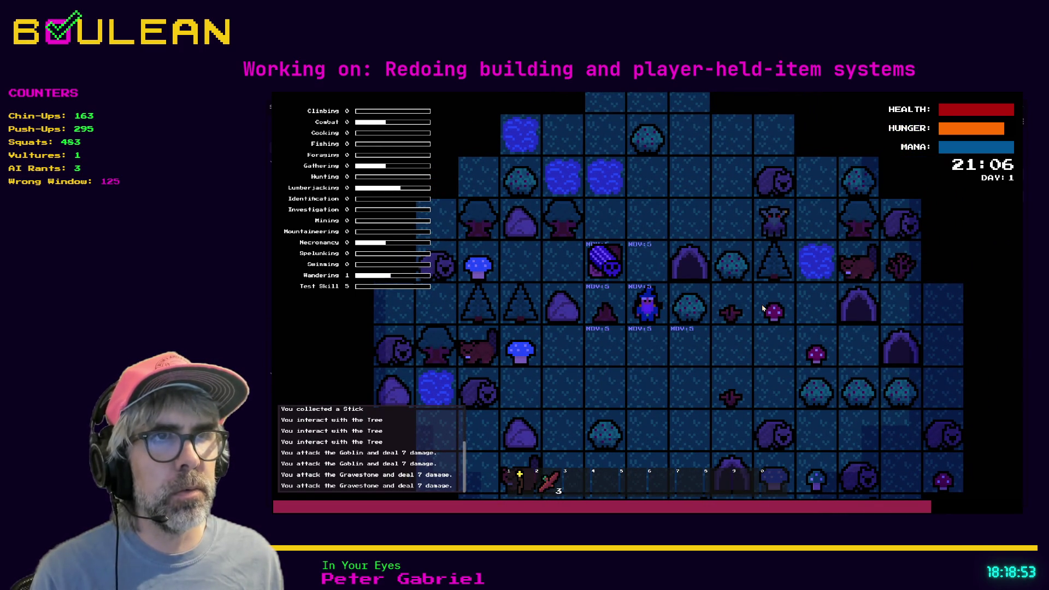
# Collect logs and grass until the hotbar holds 4 logs and 3 grass, then open the crafting list.
pyautogui.press('Left')
pyautogui.press('Left')
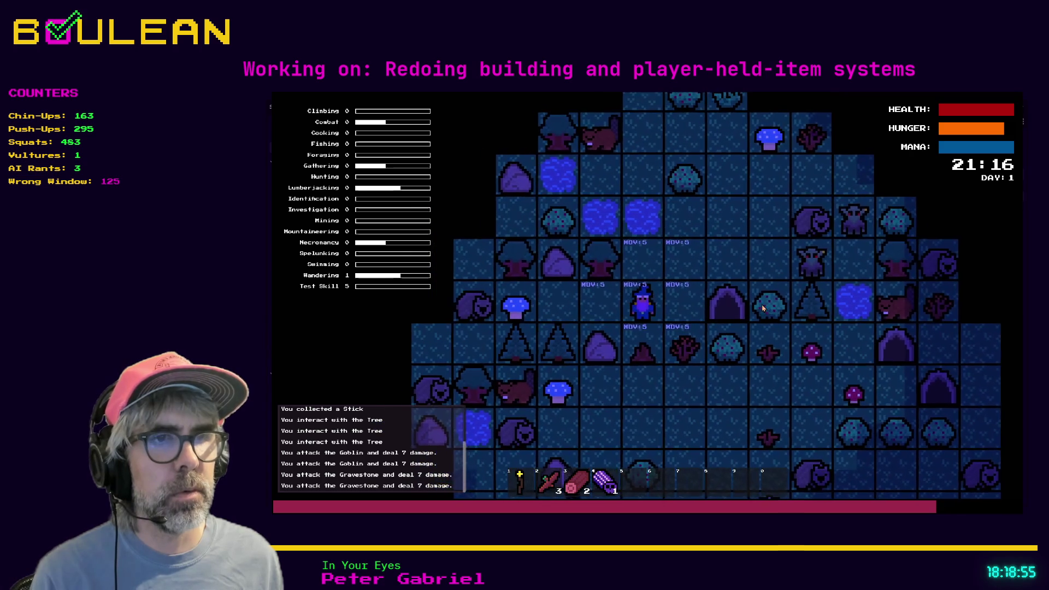
pyautogui.press('Up')
pyautogui.press('Up')
pyautogui.press('Up')
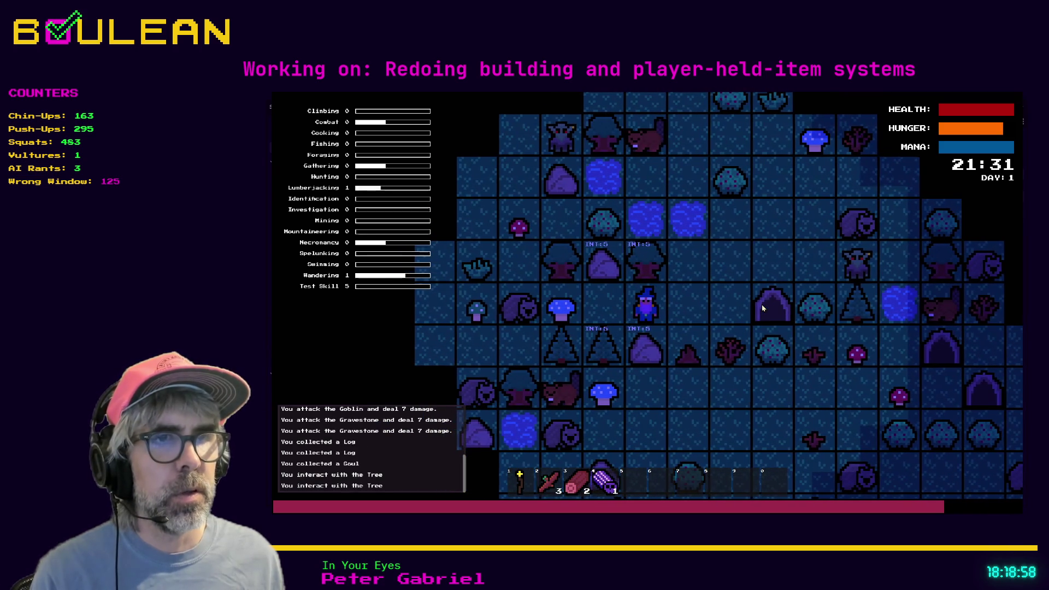
pyautogui.press('Up')
pyautogui.press('Right')
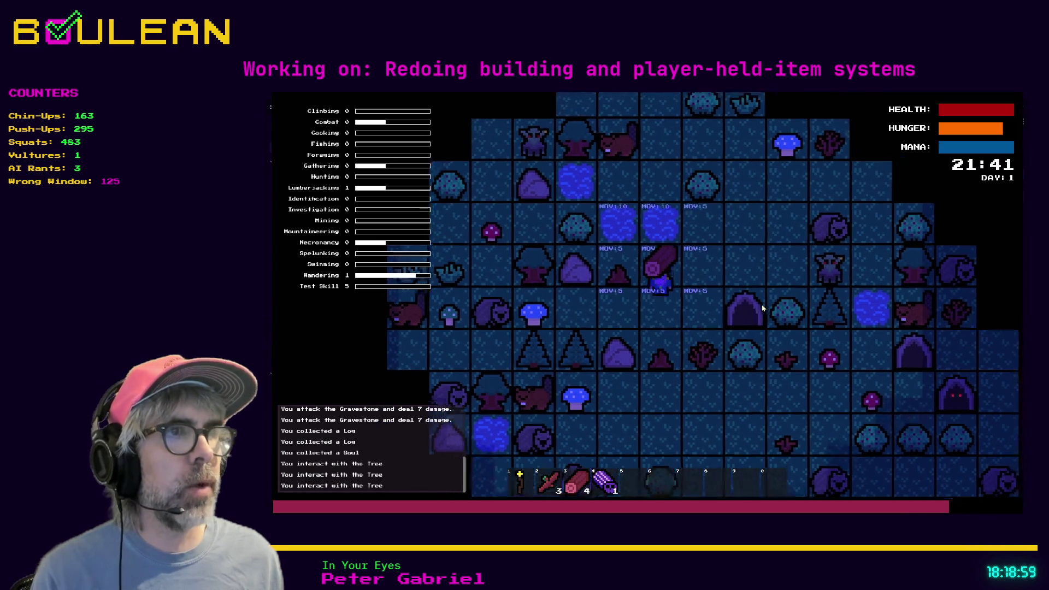
pyautogui.press('Up')
pyautogui.press('Up')
pyautogui.press('Right')
pyautogui.press('Up')
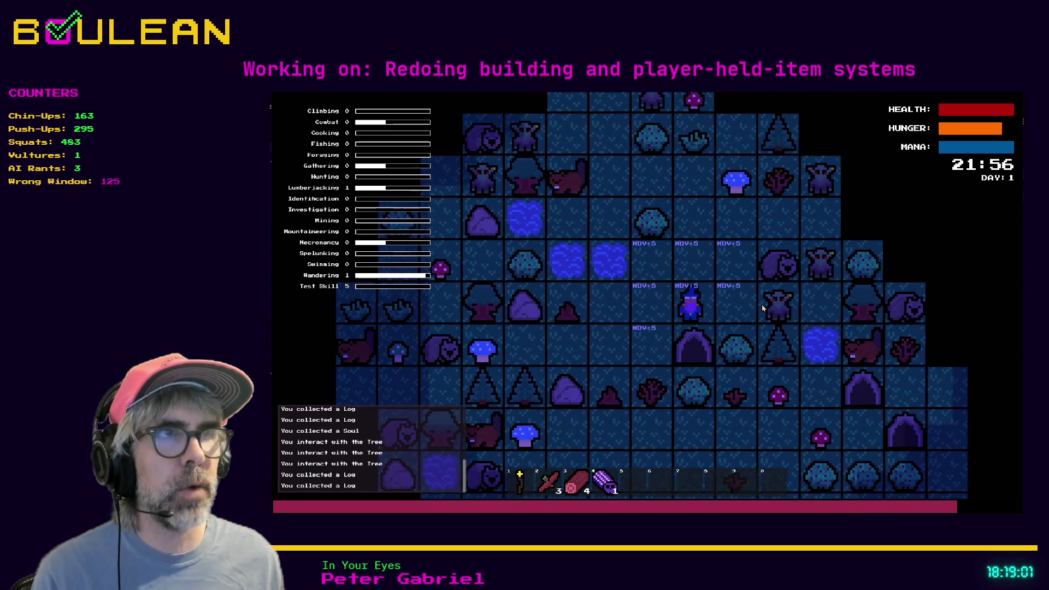
pyautogui.press('Up')
pyautogui.press('Up')
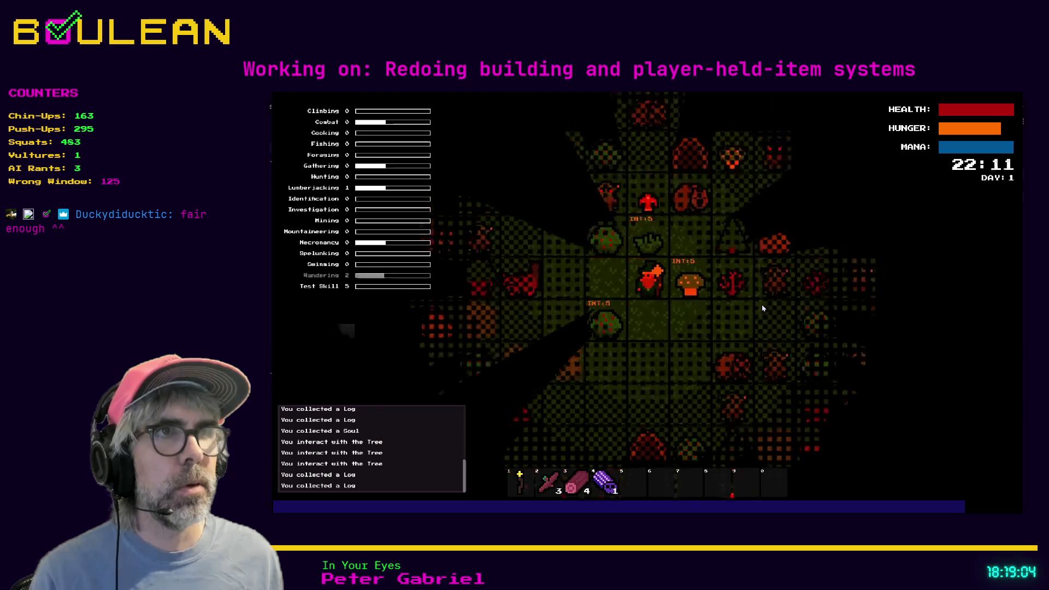
pyautogui.press('Up')
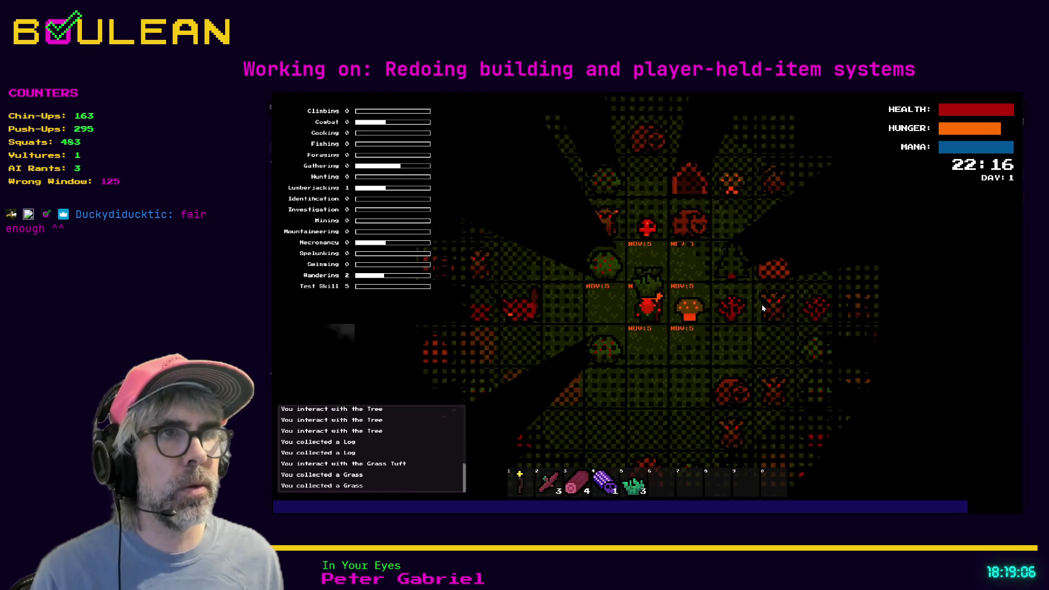
pyautogui.press('c')
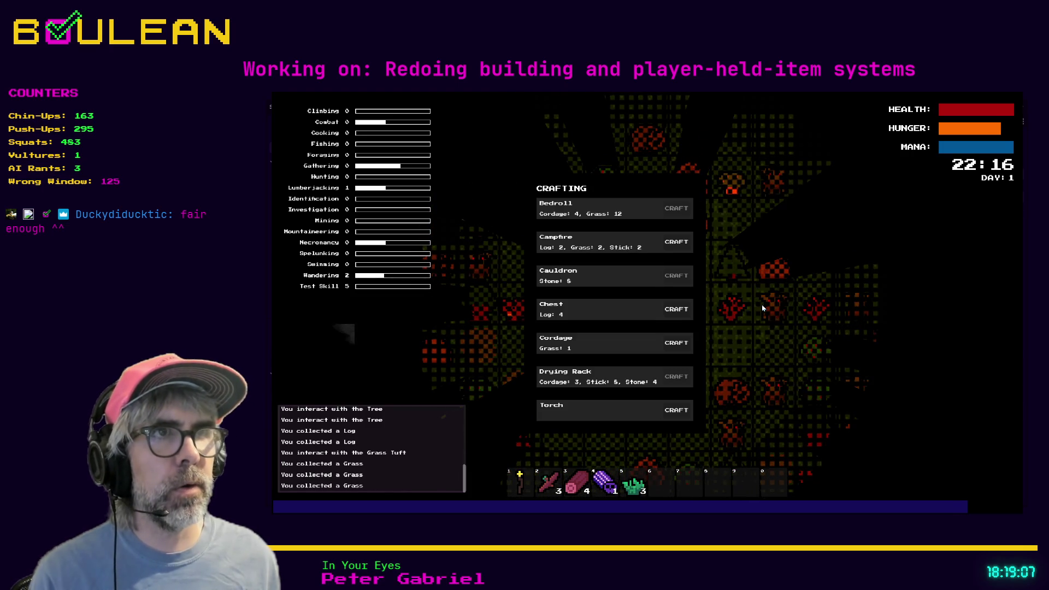
# Craft a Campfire, leave the placement grid, then reopen and close the crafting list.
pyautogui.click(681, 251)
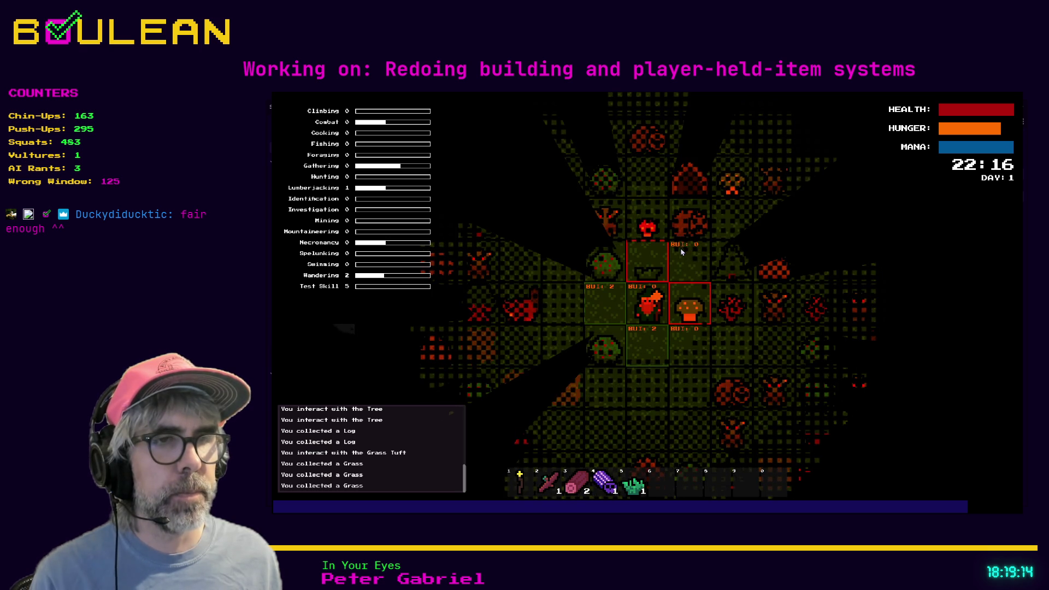
pyautogui.click(690, 319)
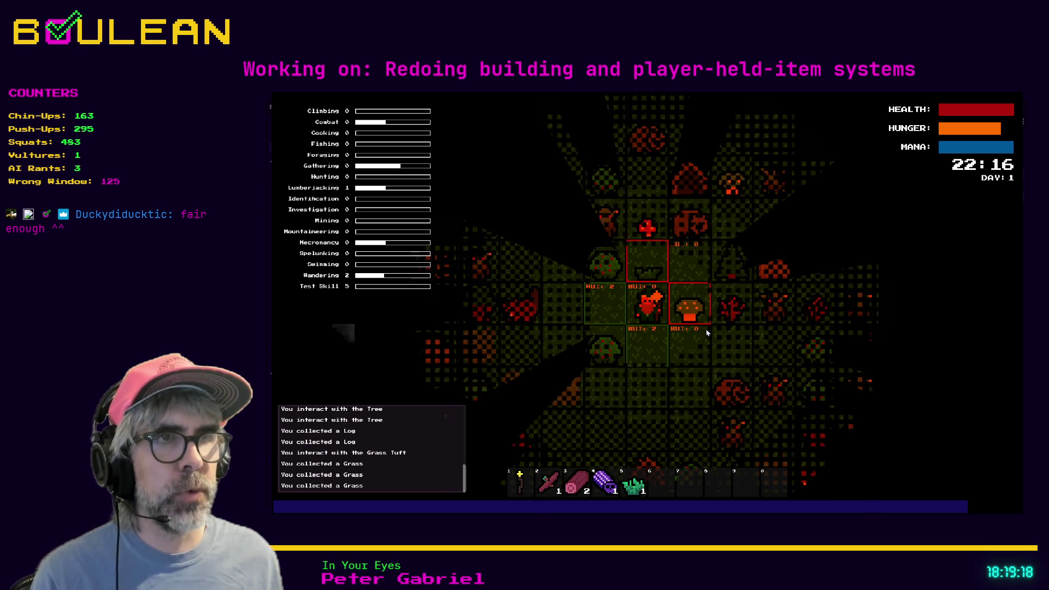
pyautogui.press('c')
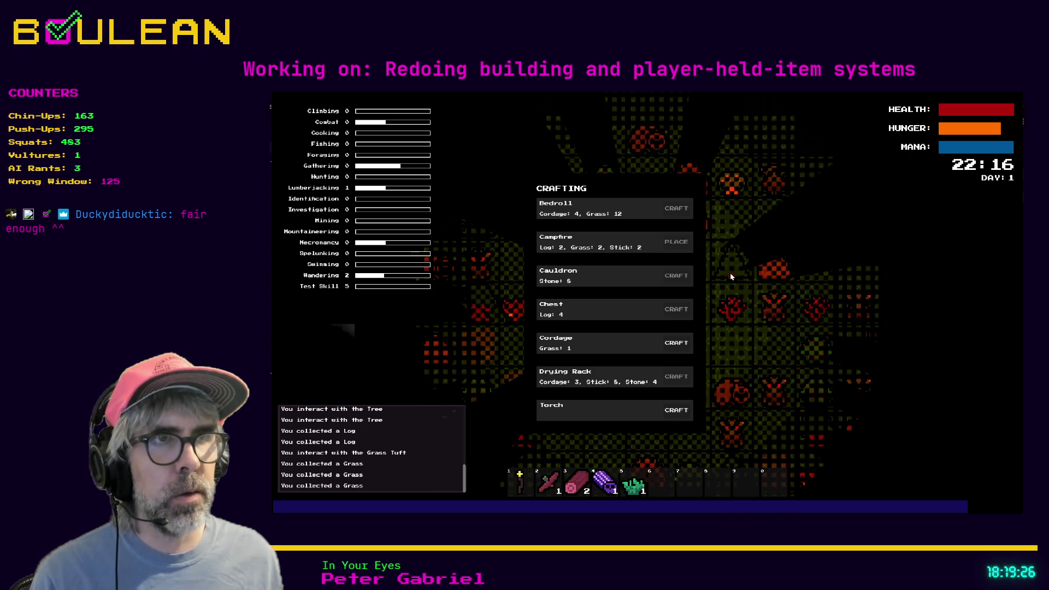
pyautogui.press('Escape')
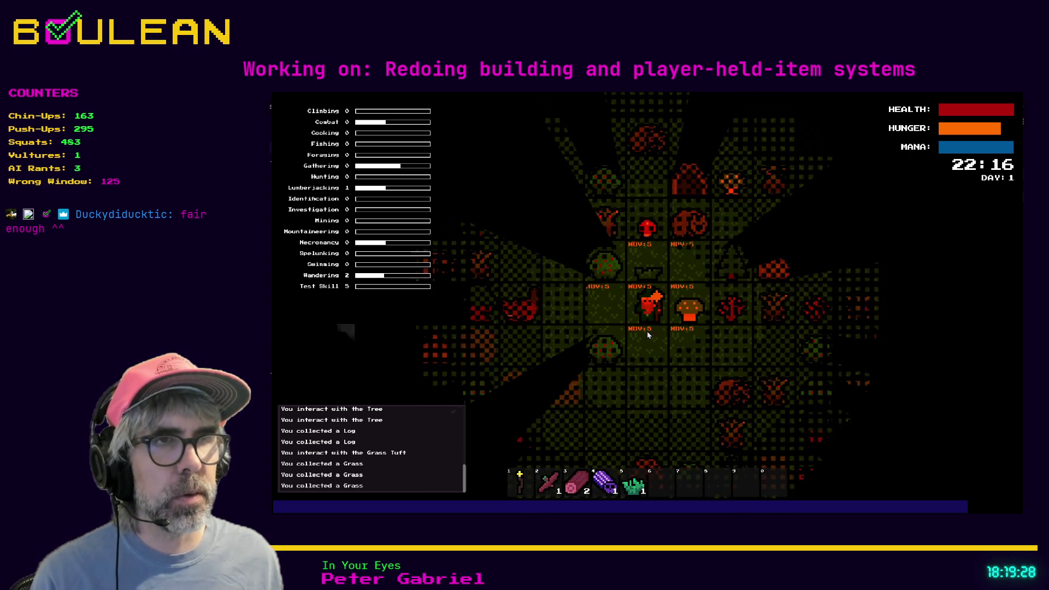
# Toggle the crafting list to check Campfire's PLACE label, then stop the game with F8.
pyautogui.press('c')
pyautogui.press('Escape')
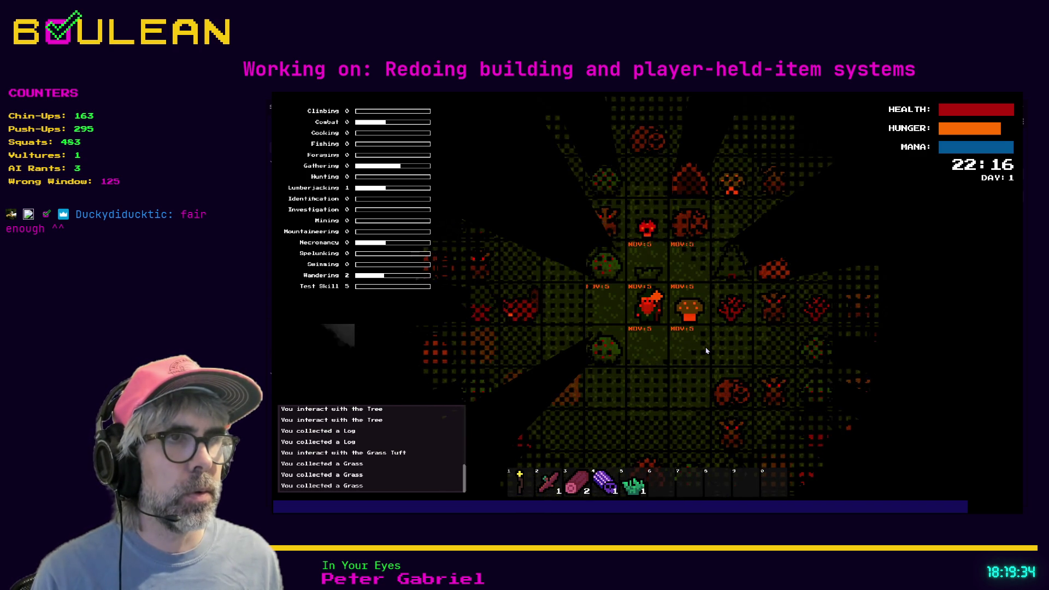
pyautogui.press('c')
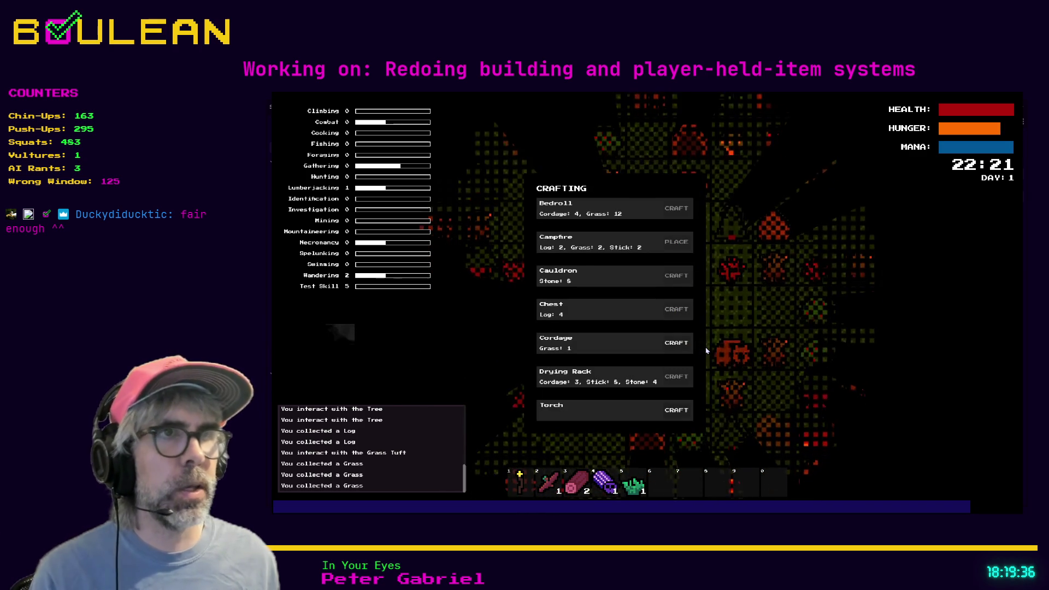
pyautogui.click(672, 242)
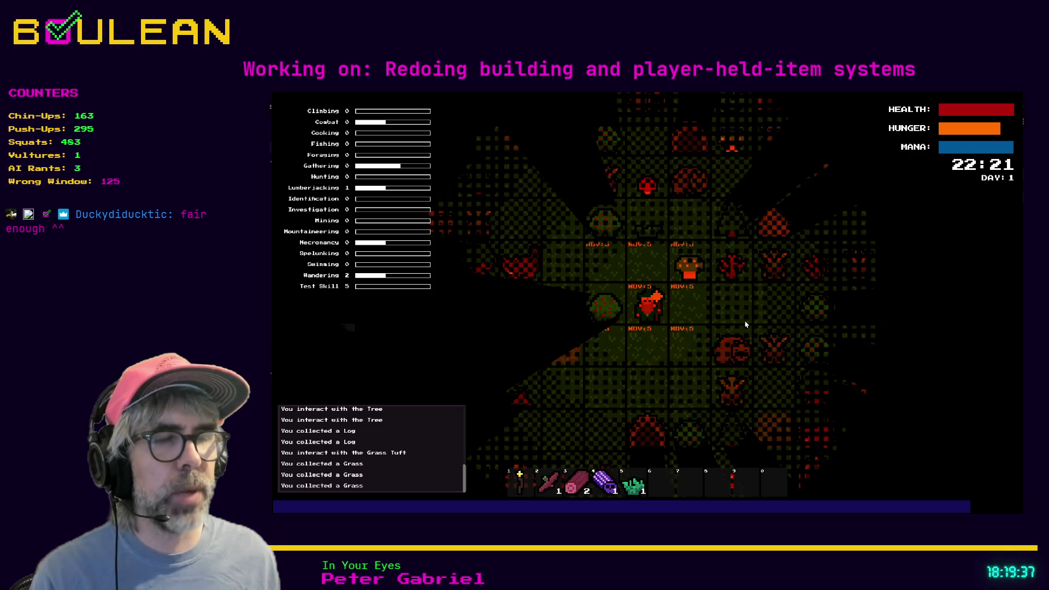
pyautogui.press('F8')
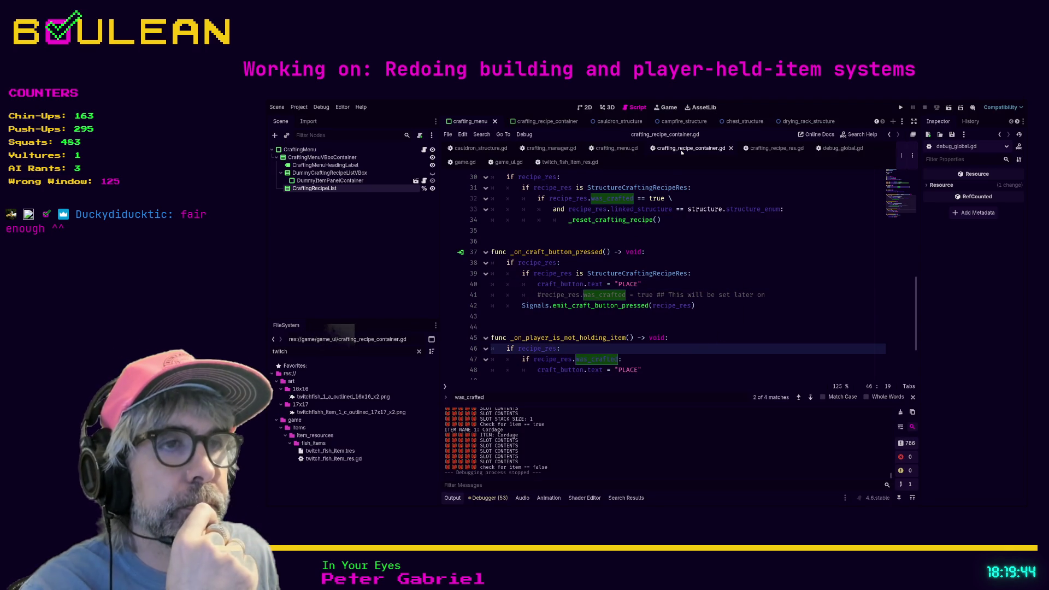
# Go from crafting_recipe_res.gd to crafting_menu.gd and put the cursor at line 35 in update_recipe_containers.
pyautogui.click(764, 148)
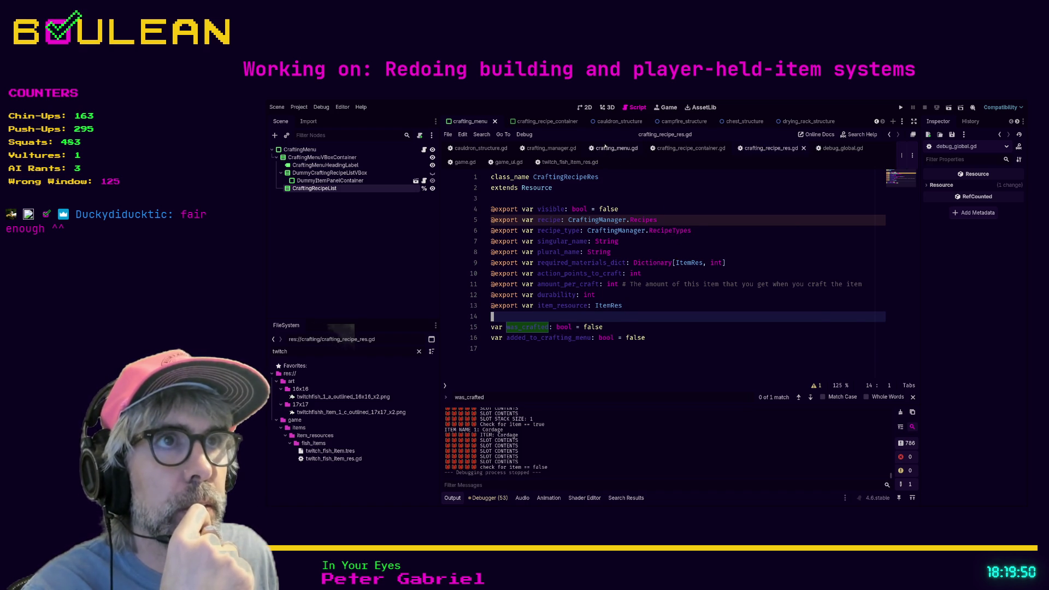
pyautogui.click(607, 148)
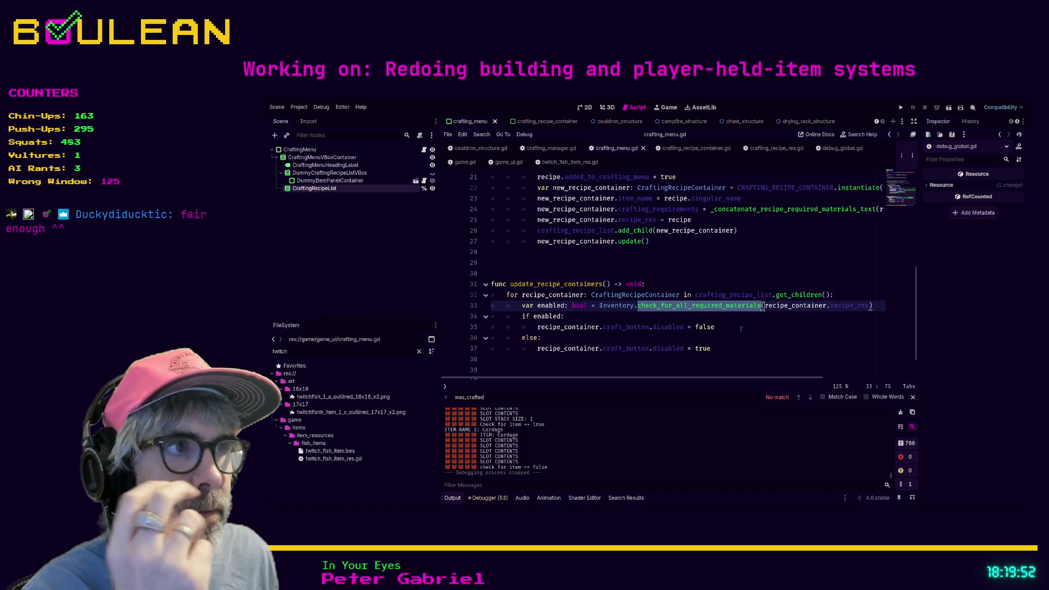
pyautogui.scroll(-1, 752, 329)
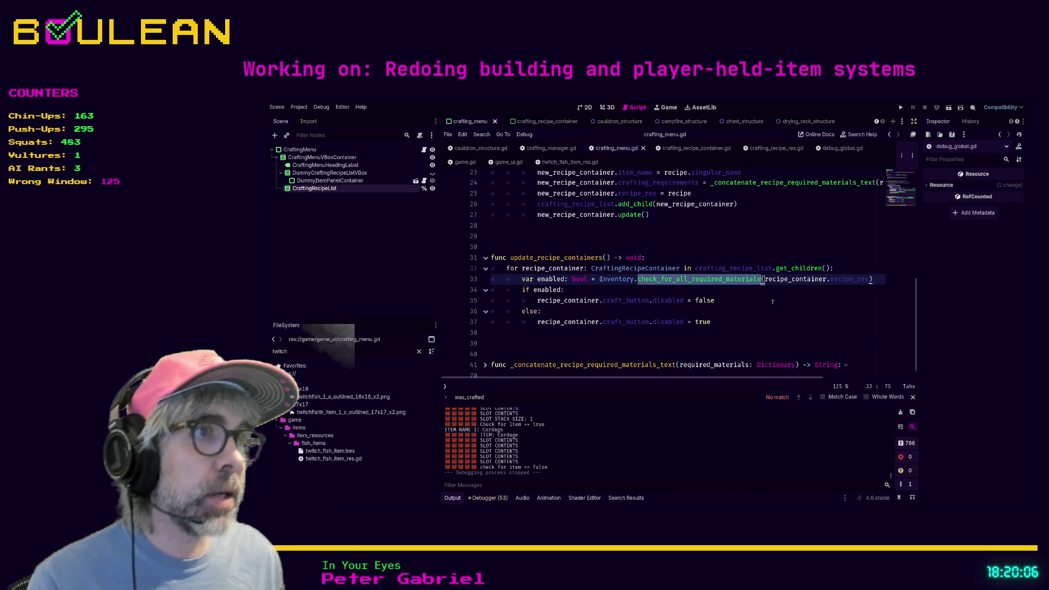
pyautogui.click(772, 302)
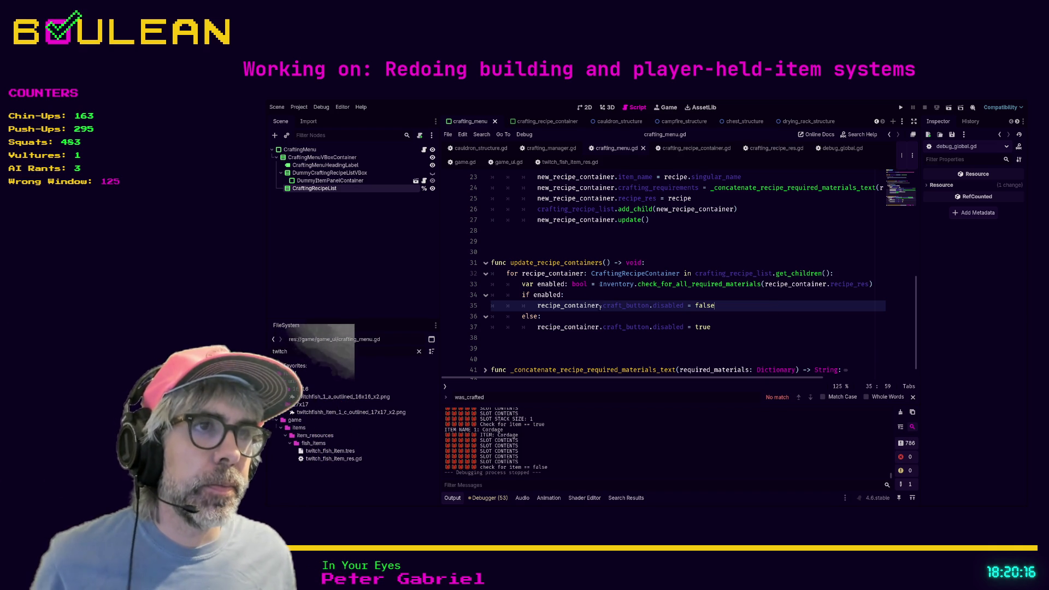
pyautogui.press('Down')
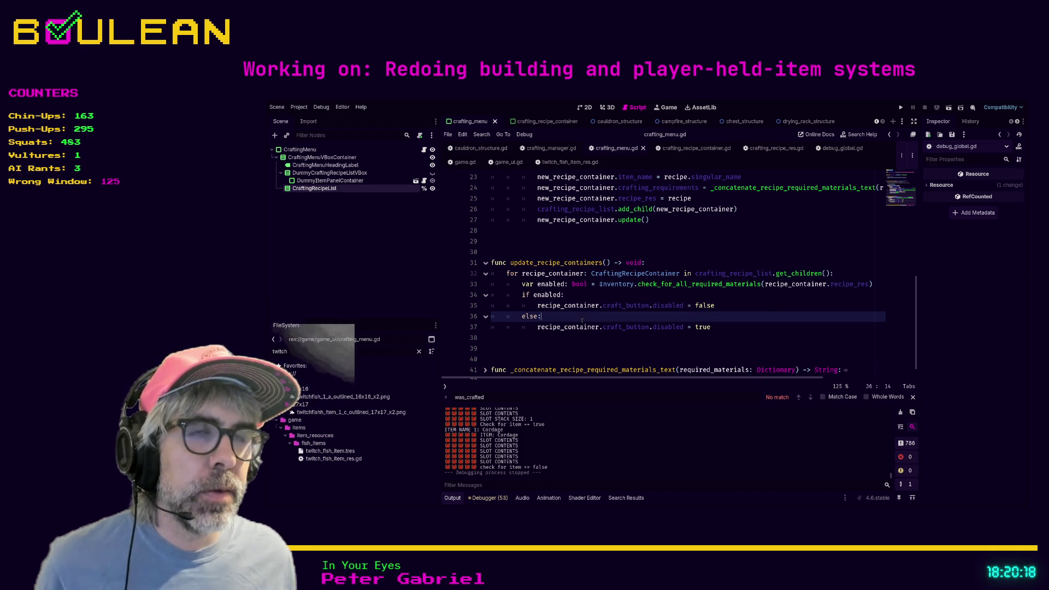
# Add 'if not recipe_container.craft_button.text == "PLACE":' under else, indent the disabled line, save, and search 'camp'.
pyautogui.press('Return')
pyautogui.write('if')
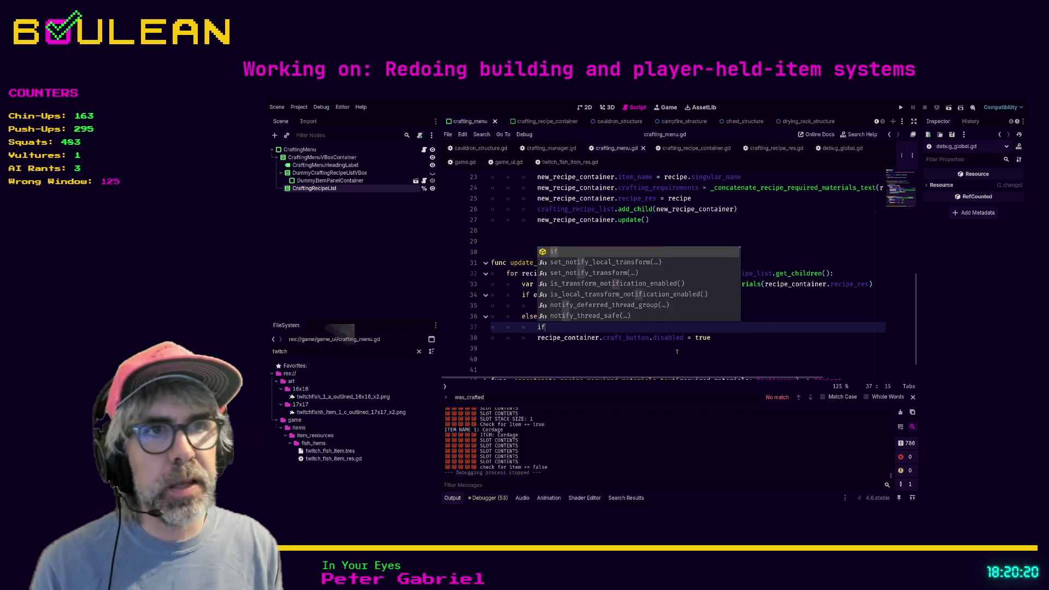
pyautogui.write(' not ')
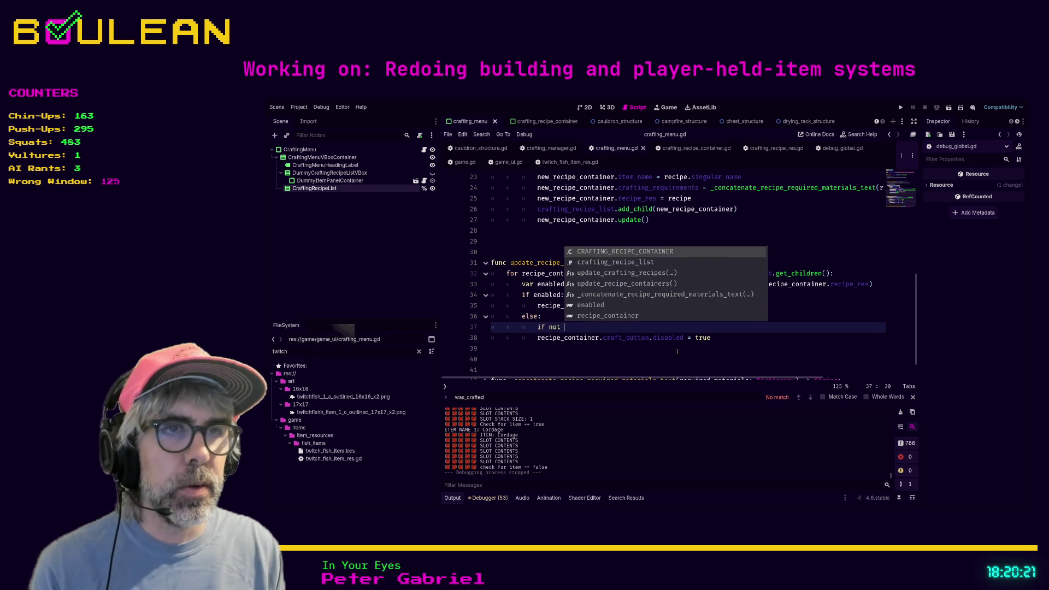
pyautogui.write('recipe_container.craft')
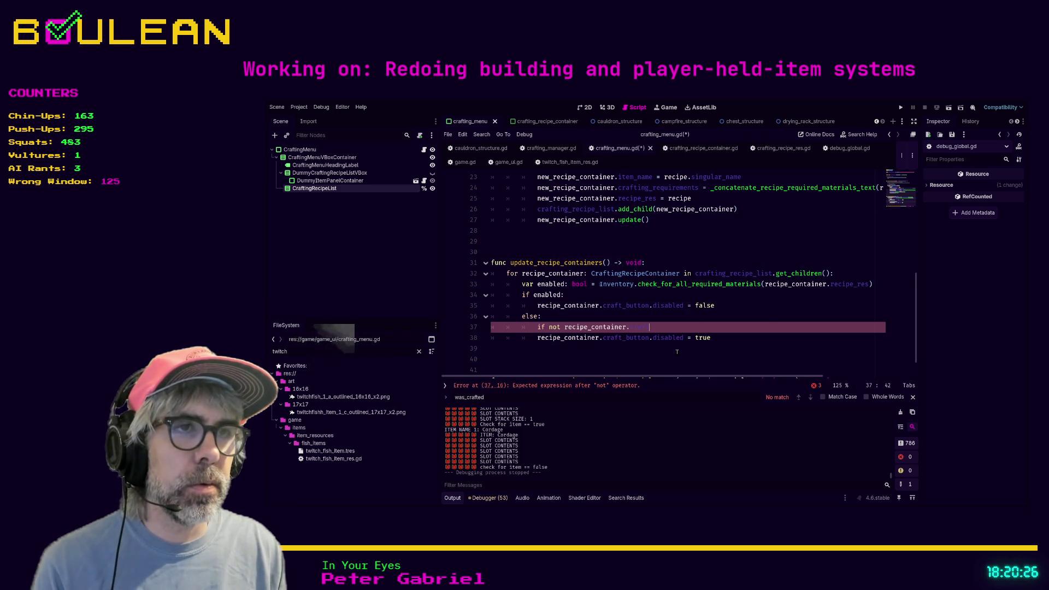
pyautogui.write('_button.te')
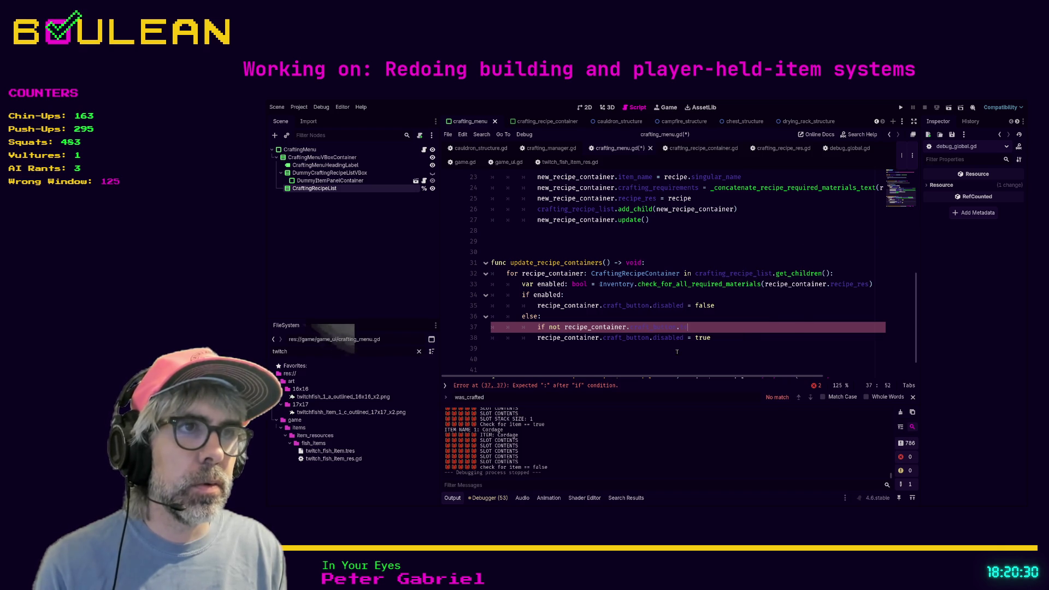
pyautogui.write('xt == "')
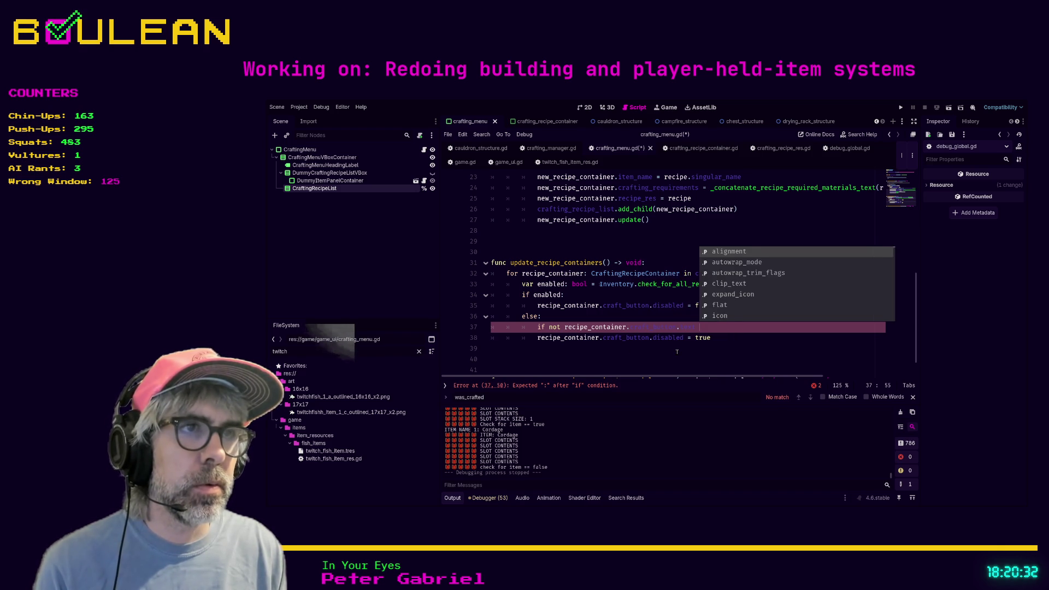
pyautogui.press('Escape')
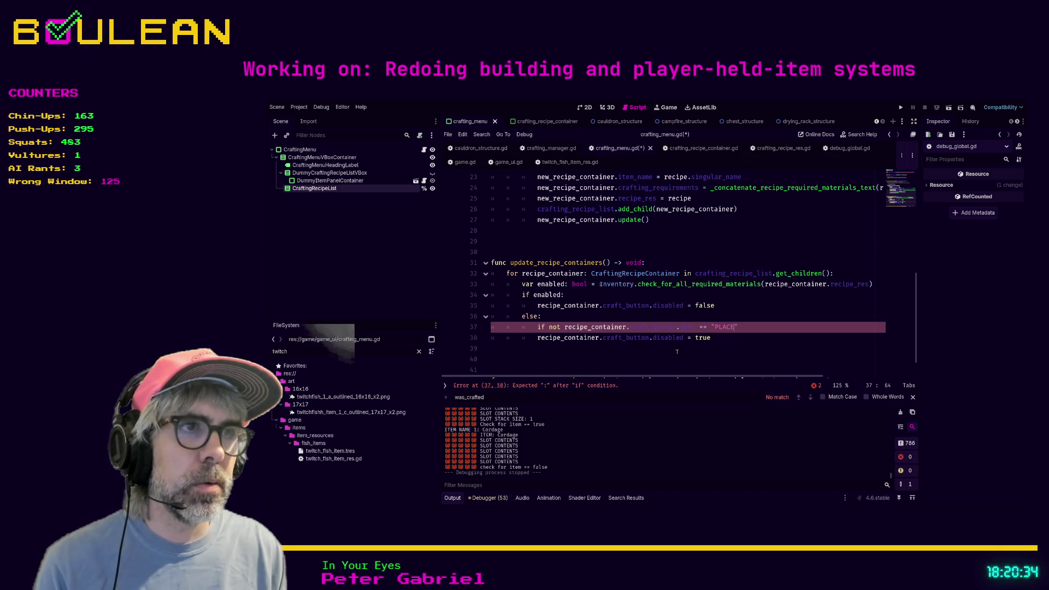
pyautogui.press('Down')
pyautogui.press('Tab')
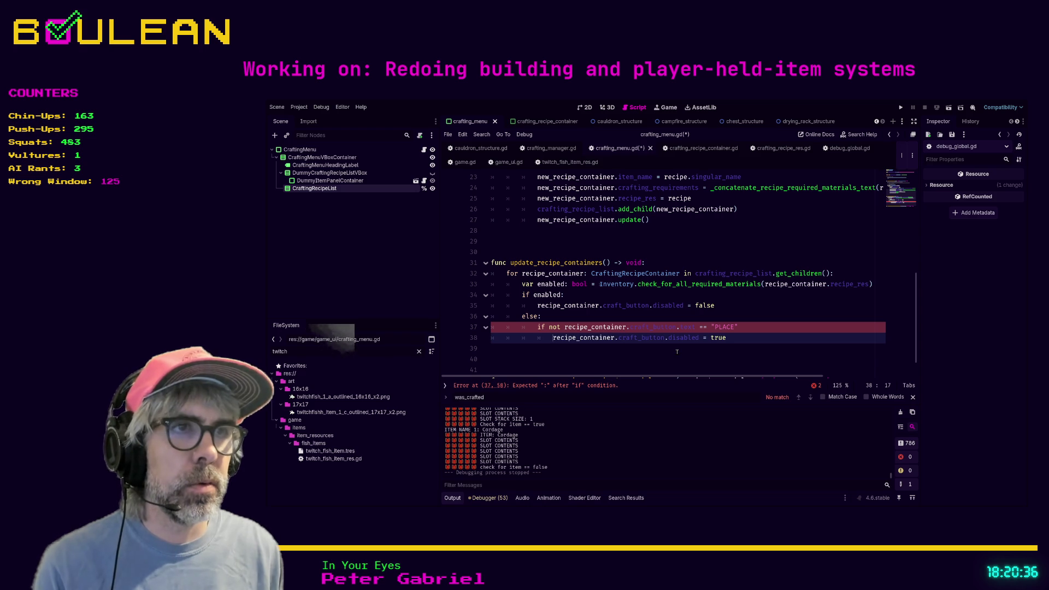
pyautogui.press('Up')
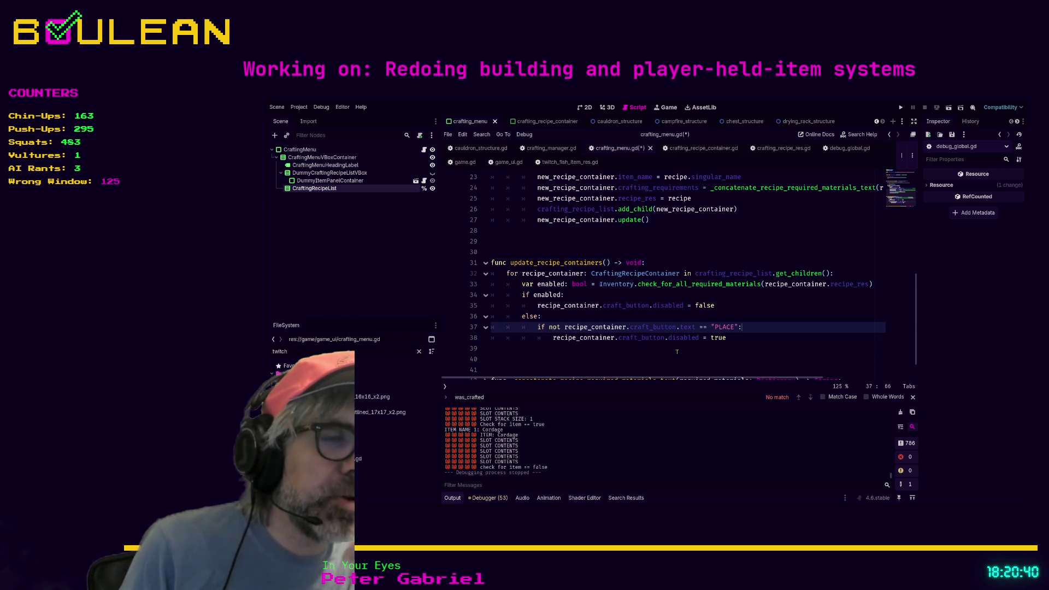
pyautogui.hotkey('ctrl', 's')
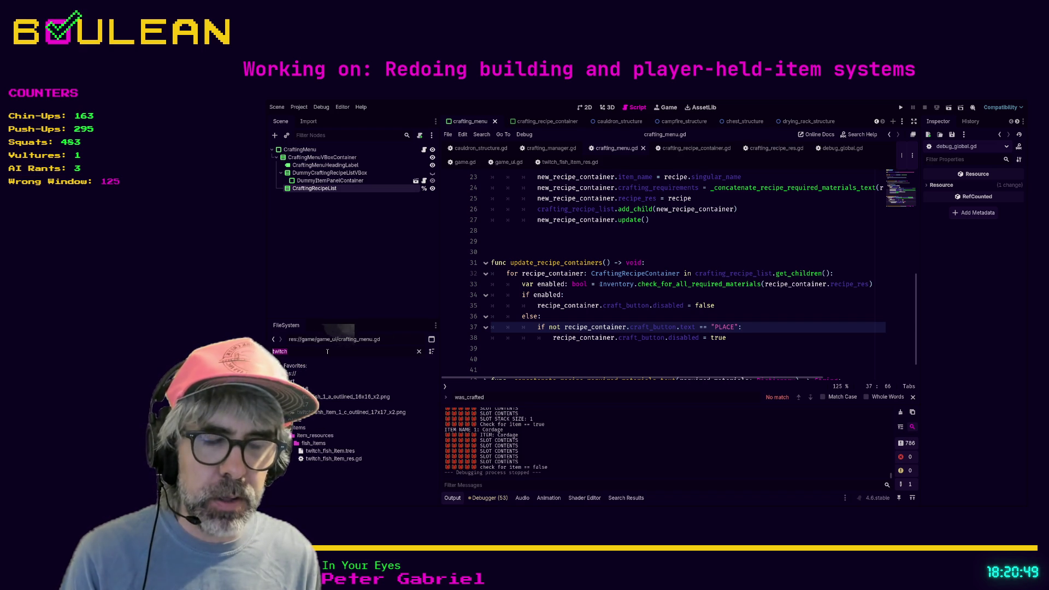
pyautogui.write('camp')
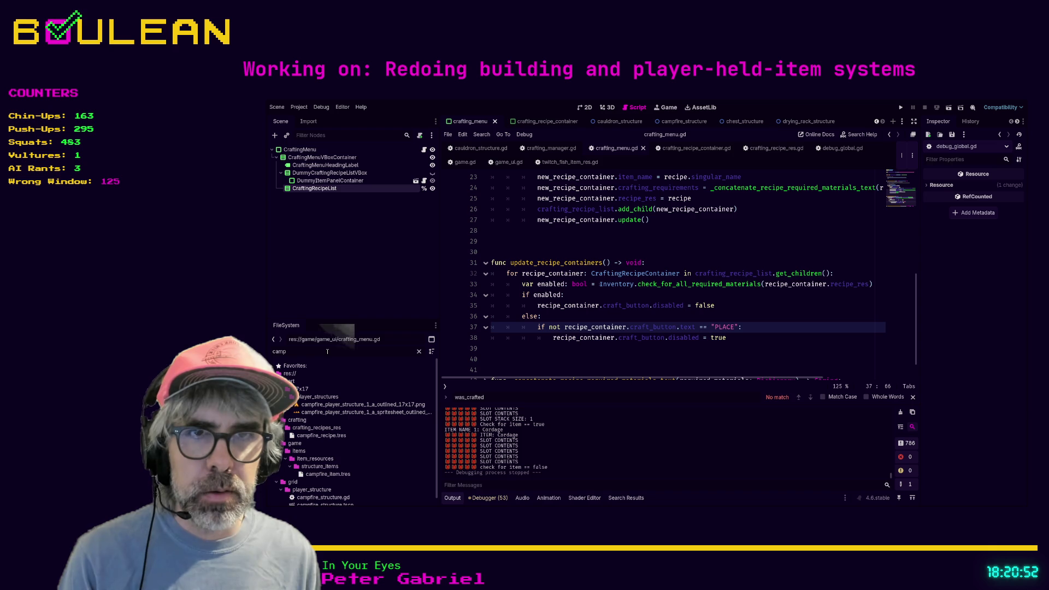
# Set campfire_recipe.tres to require 1 log, 0 grass and 0 sticks, then run with F5.
pyautogui.click(322, 435)
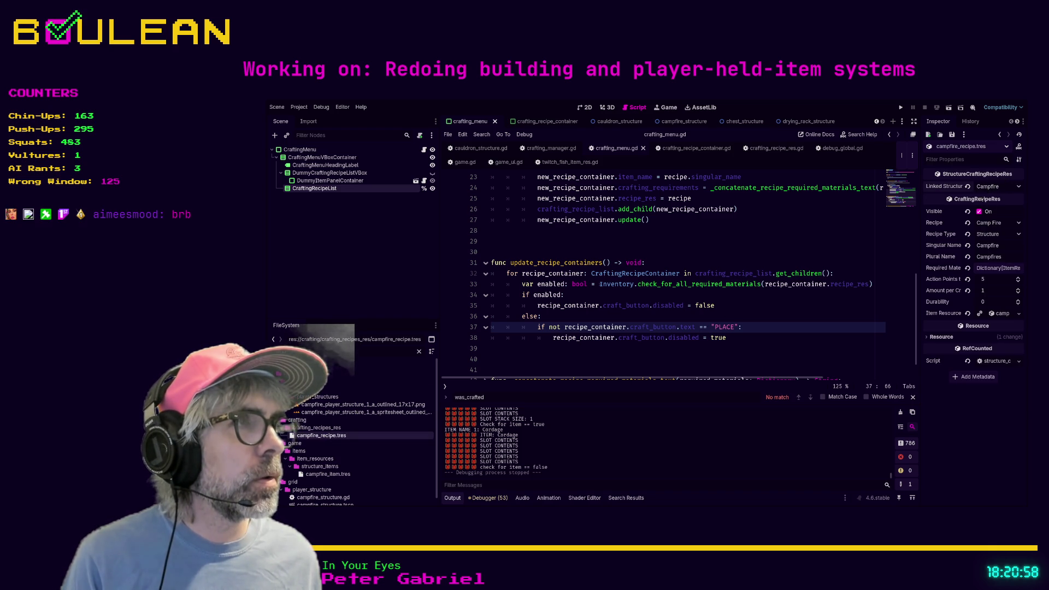
pyautogui.click(992, 268)
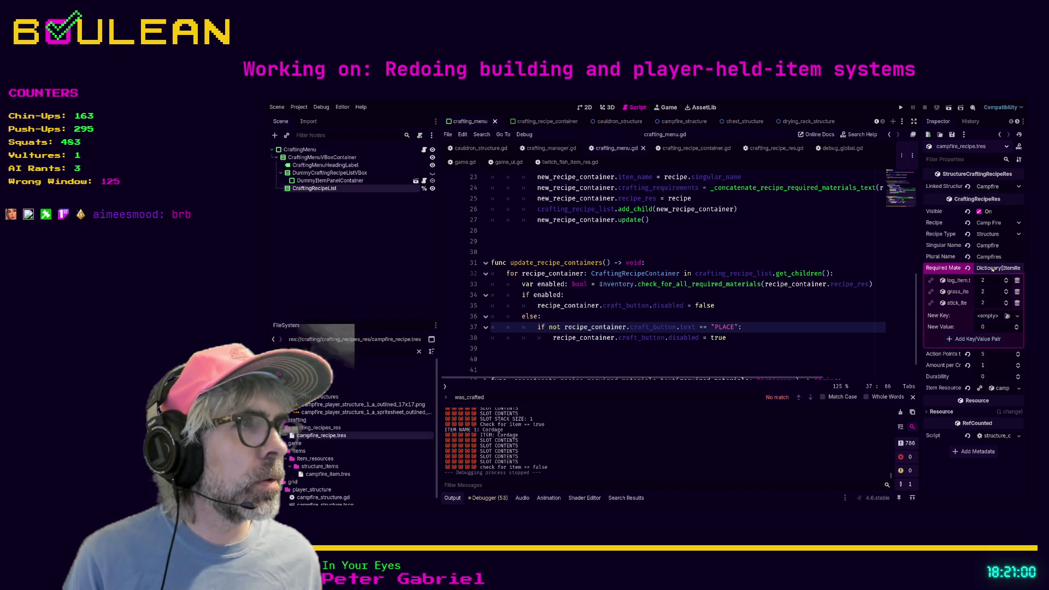
pyautogui.click(1006, 283)
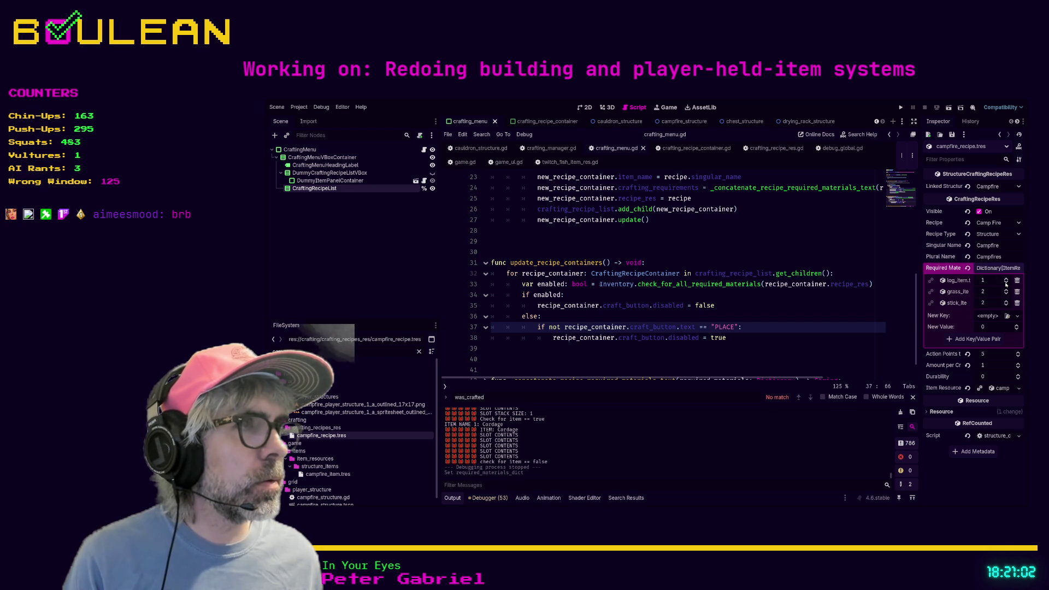
pyautogui.click(1005, 278)
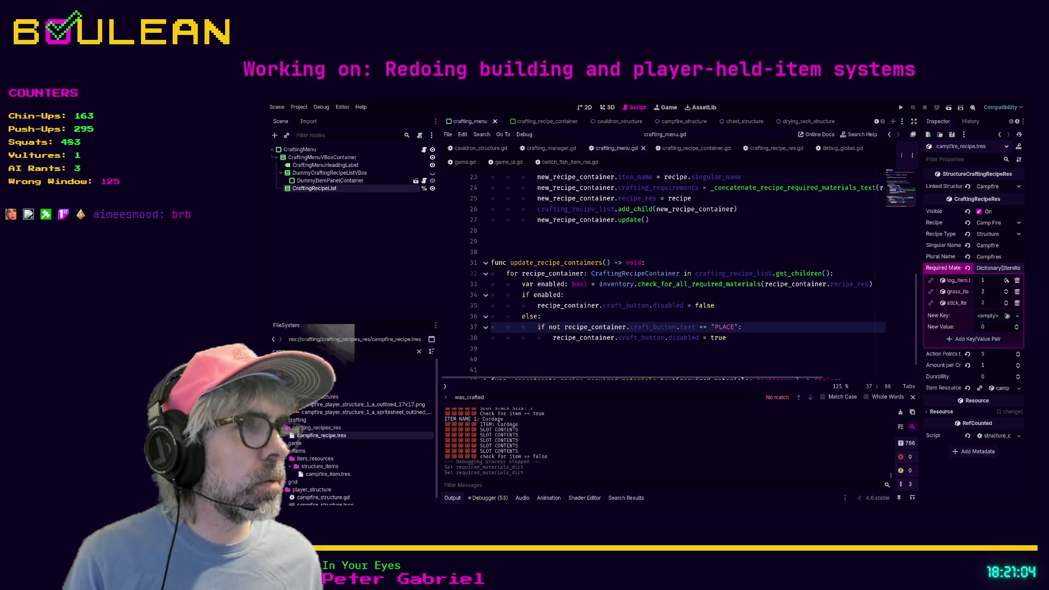
pyautogui.click(1006, 294)
pyautogui.click(1006, 305)
pyautogui.click(838, 308)
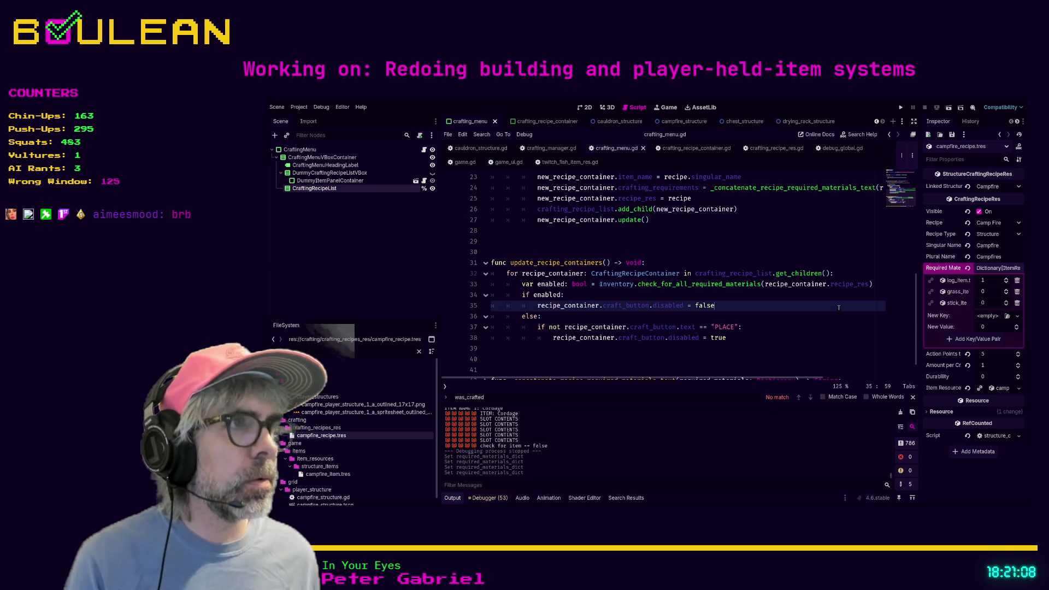
pyautogui.press('F5')
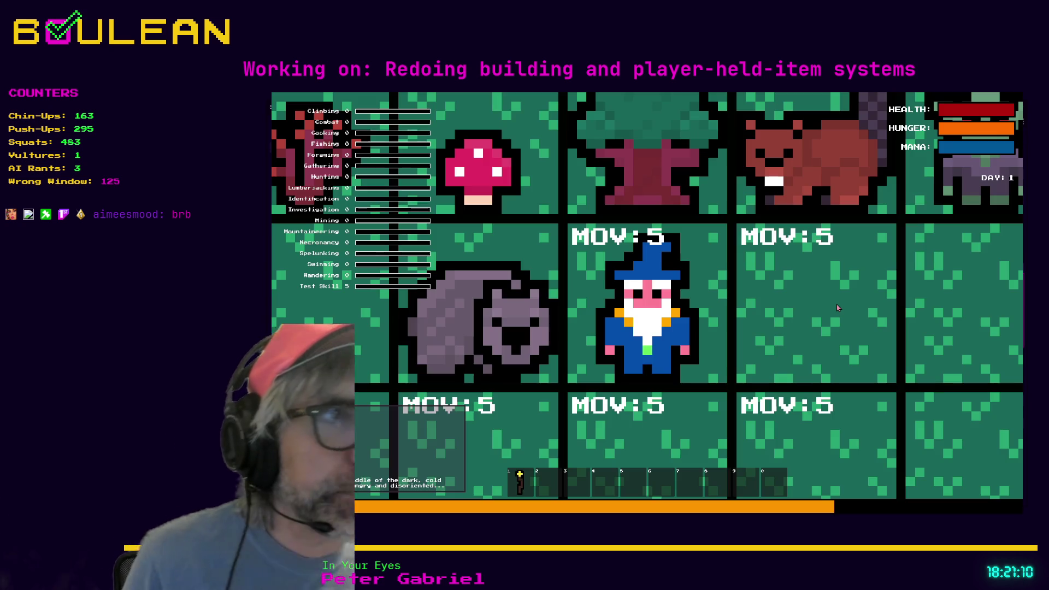
# Chop a tree for logs, then craft a Campfire and place it right of the player.
pyautogui.press('Up')
pyautogui.press('c')
pyautogui.press('c')
pyautogui.press('Up')
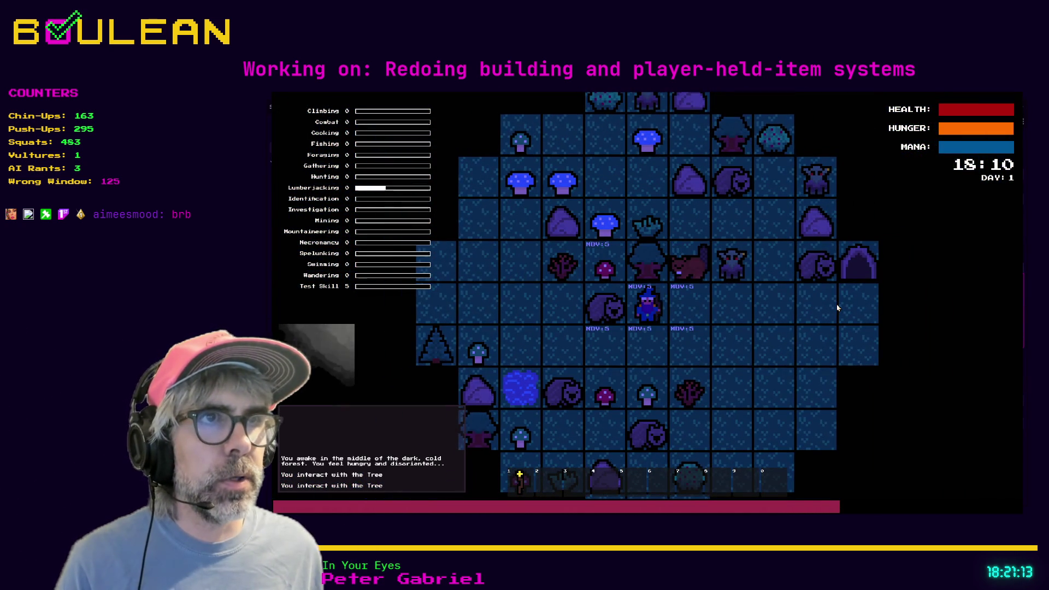
pyautogui.press('Up')
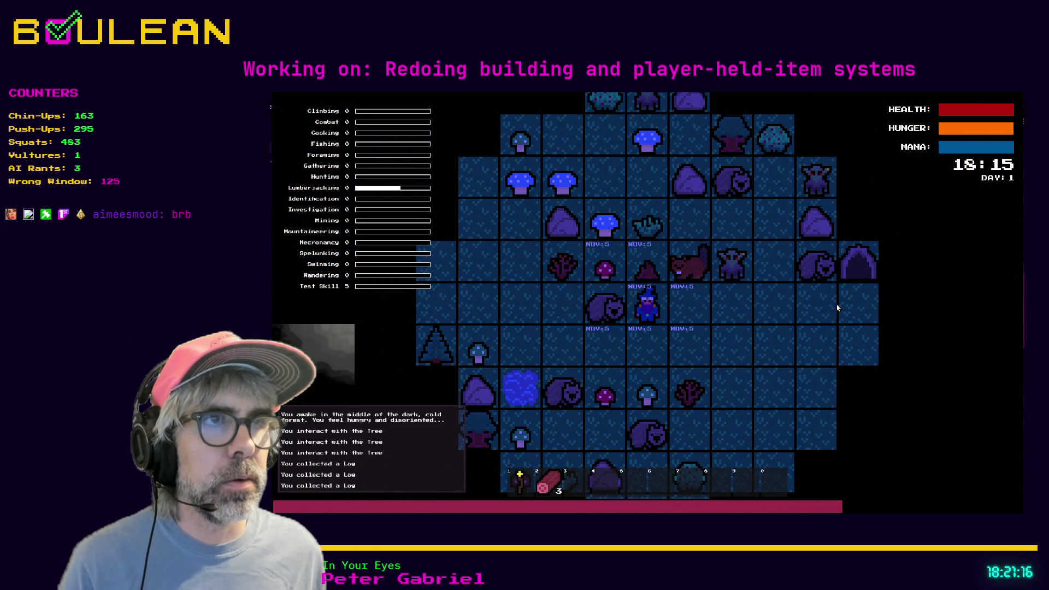
pyautogui.press('c')
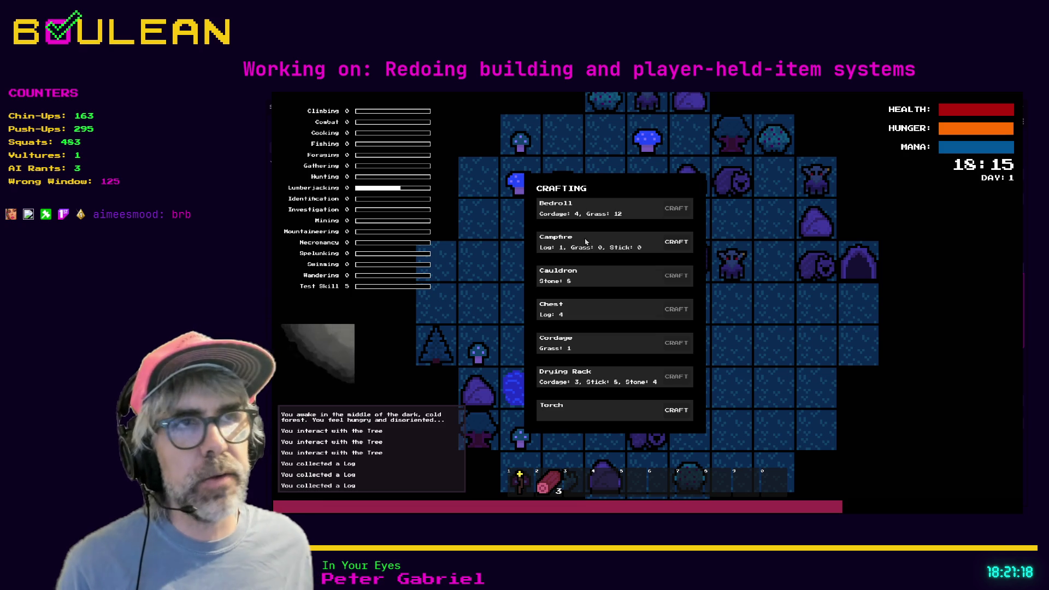
pyautogui.click(671, 245)
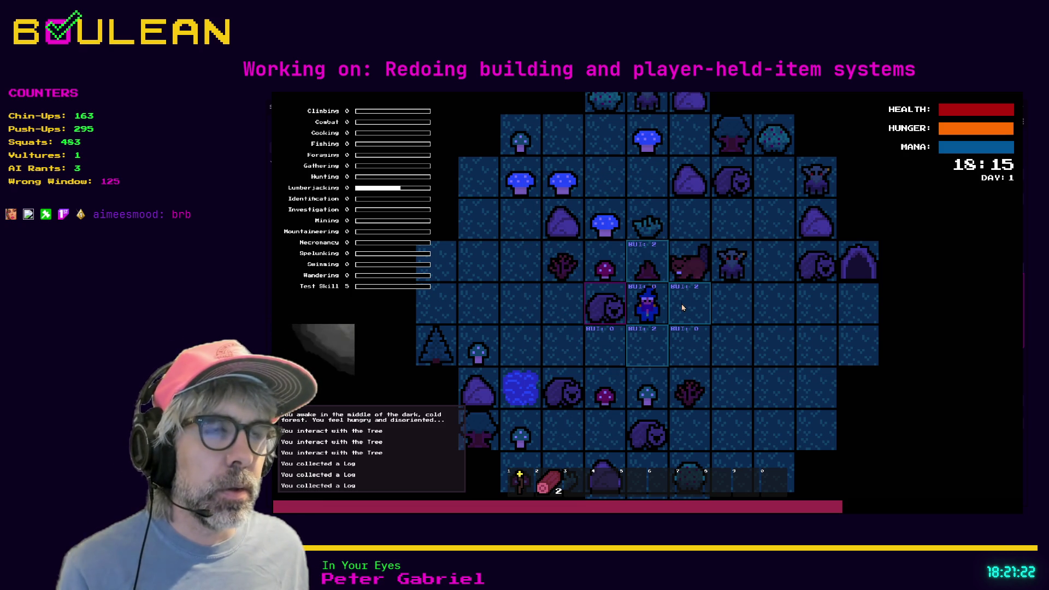
pyautogui.click(699, 326)
# Step down and craft and place a second Campfire beside the player.
pyautogui.press('s')
pyautogui.press('c')
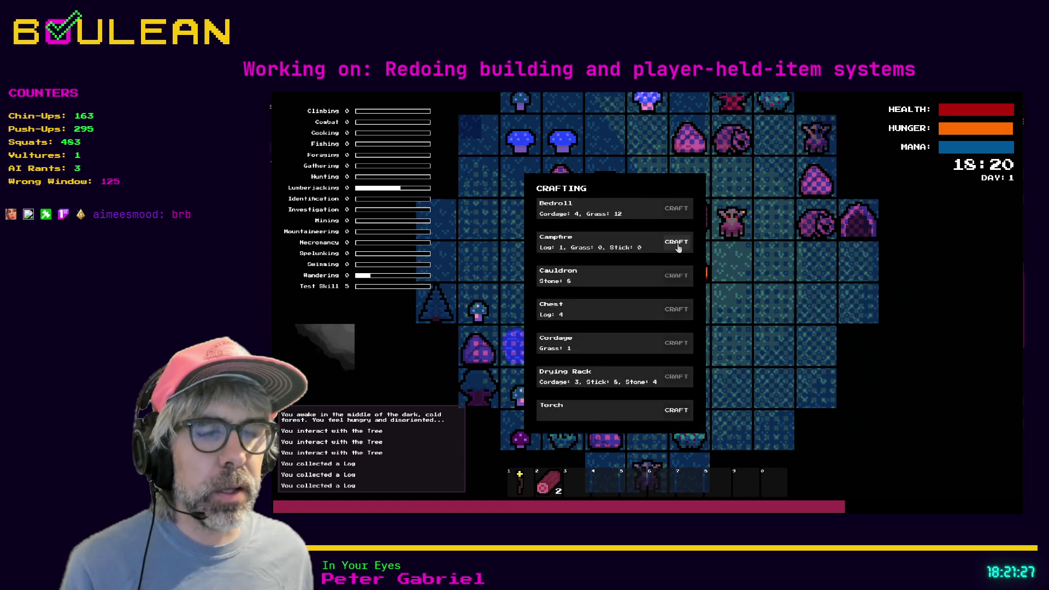
pyautogui.click(676, 243)
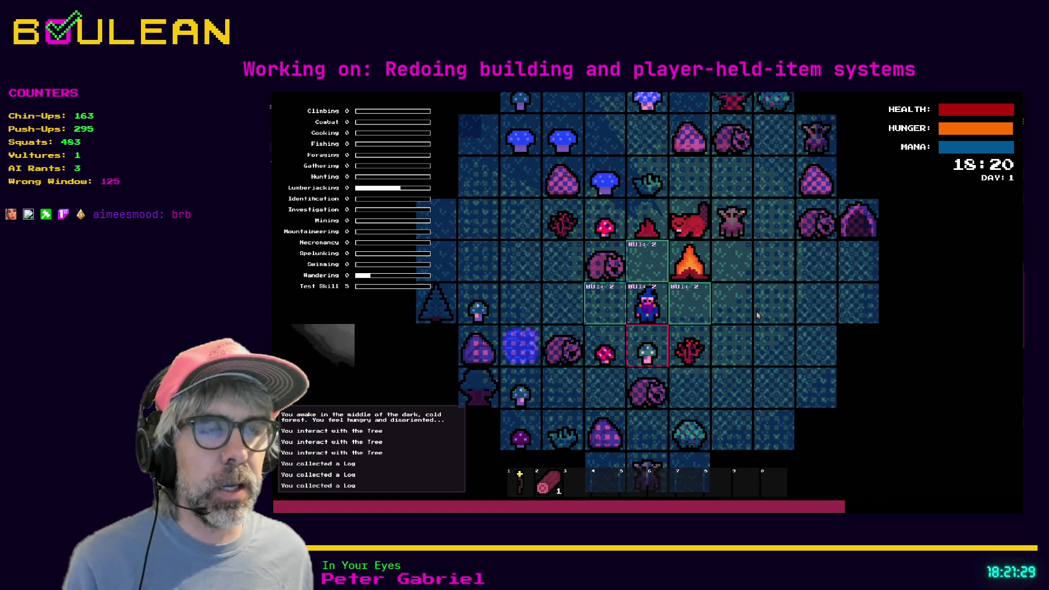
pyautogui.press('Escape')
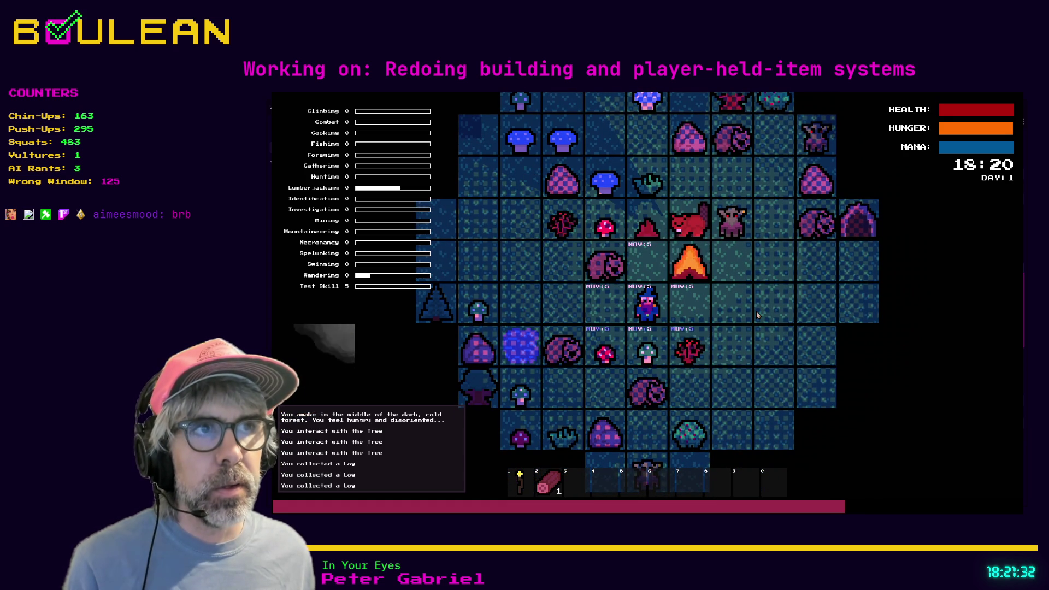
pyautogui.press('c')
pyautogui.click(680, 249)
pyautogui.click(679, 250)
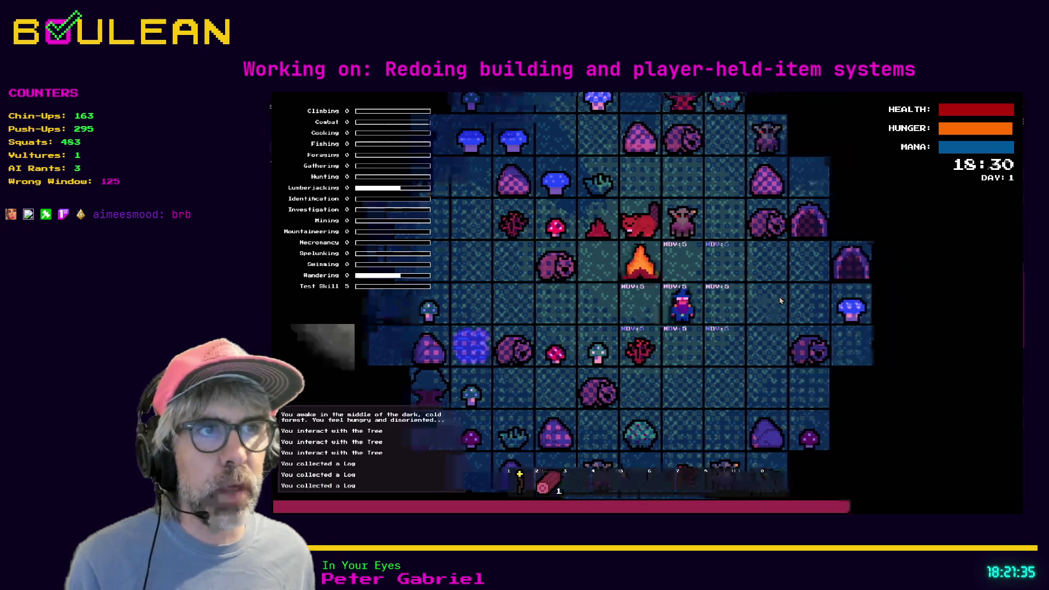
pyautogui.press('c')
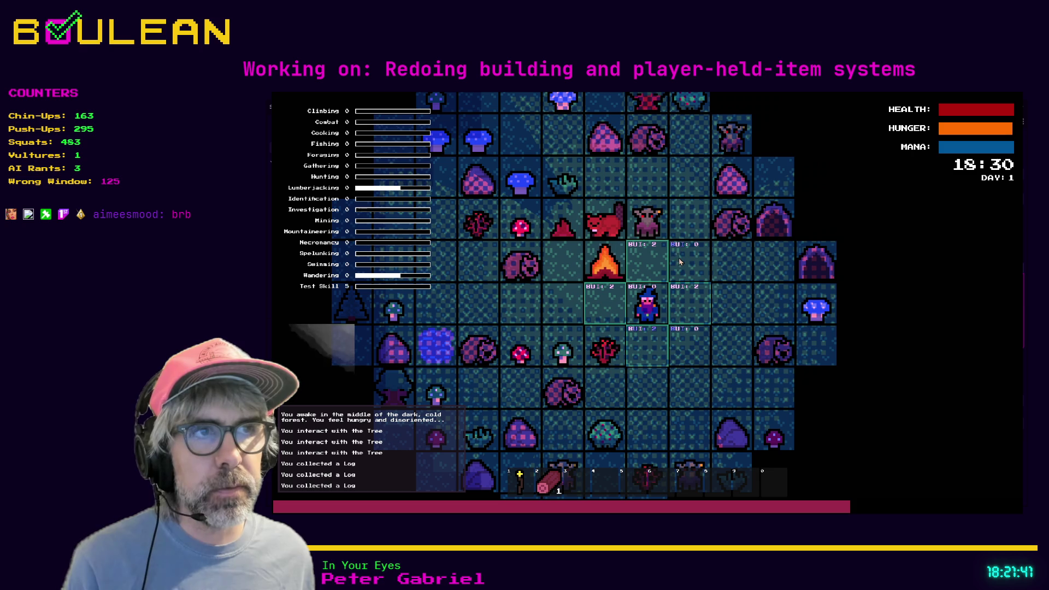
pyautogui.press('Right')
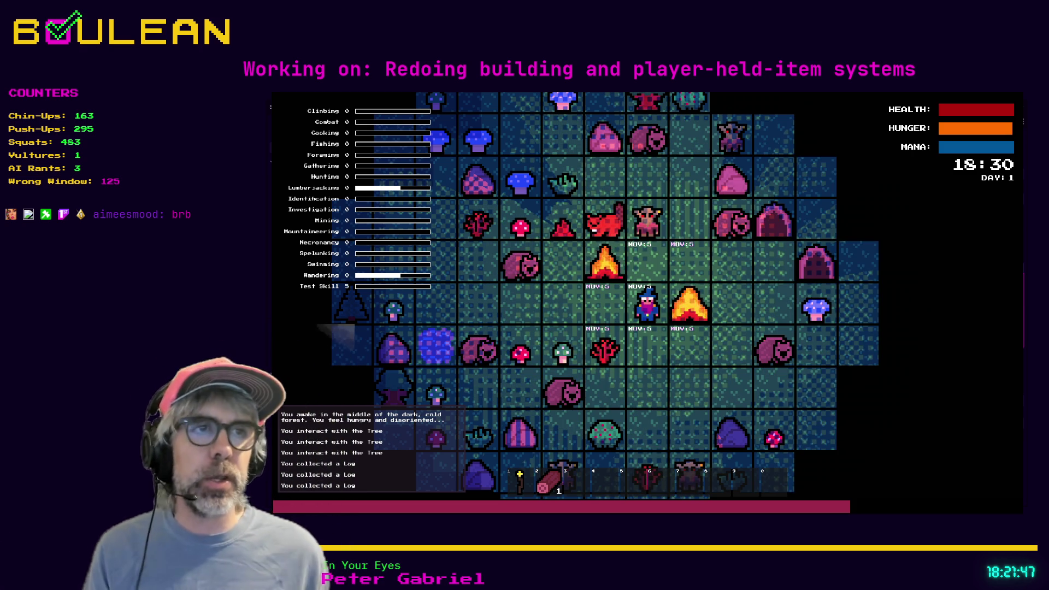
# Gather a stick from the Sapling, attack the Goblin and Gravestone, and craft another Campfire.
pyautogui.press('Down')
pyautogui.press('Left')
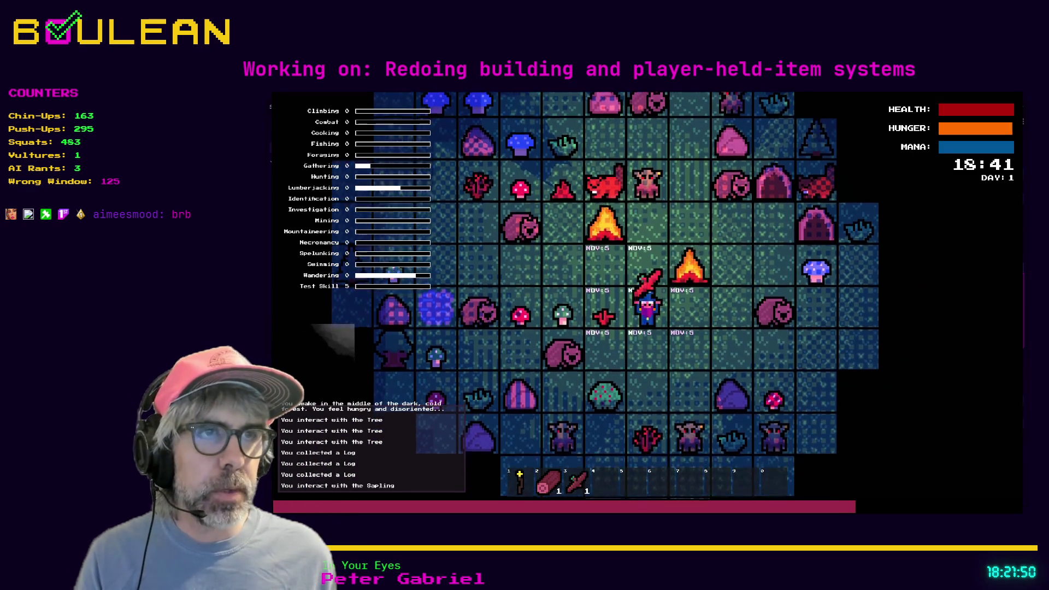
pyautogui.press('Up')
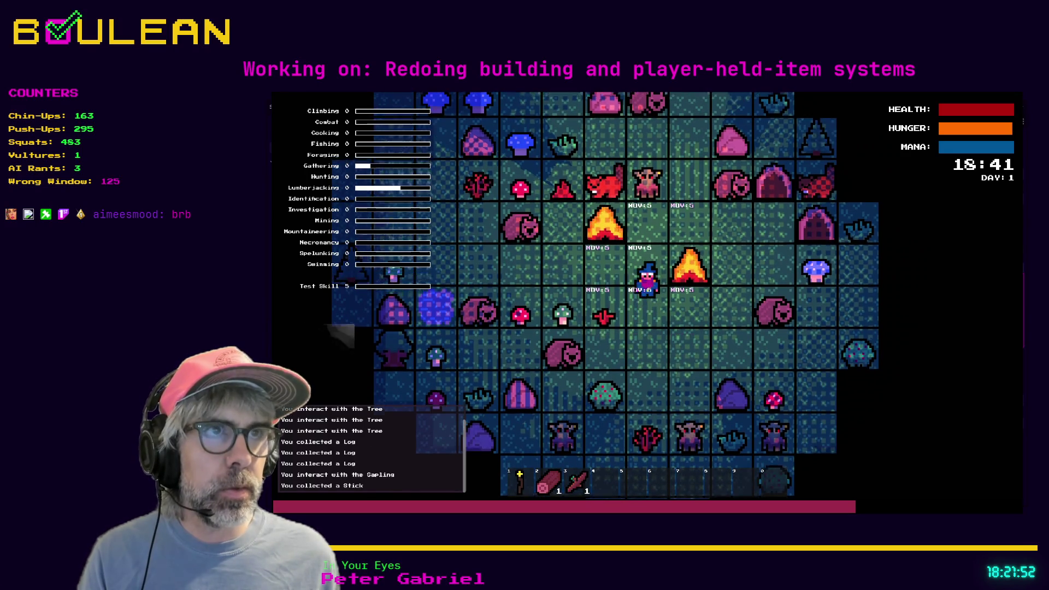
pyautogui.press('Up')
pyautogui.press('Up')
pyautogui.press('Up')
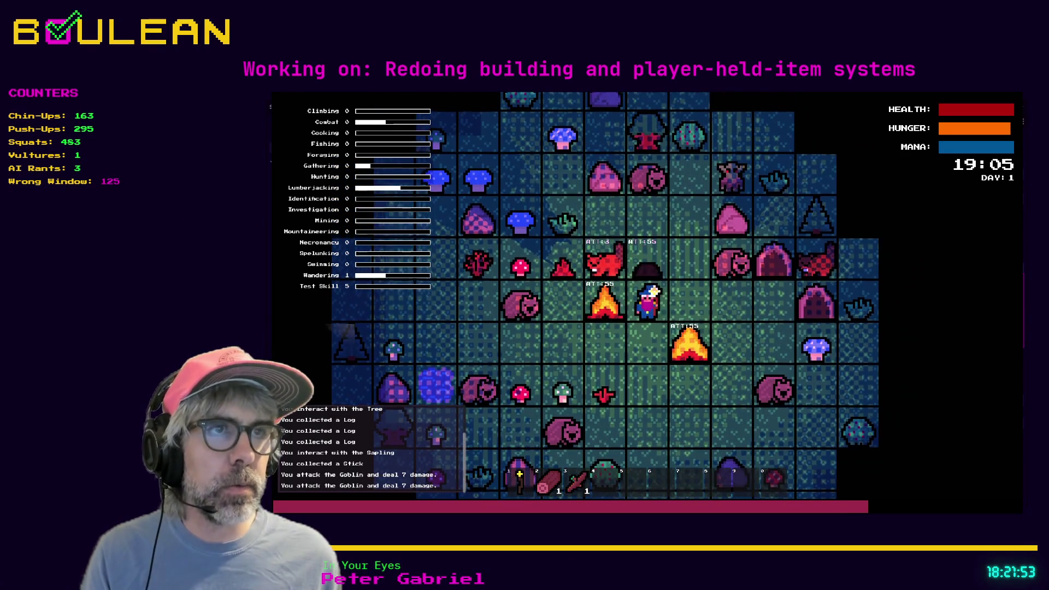
pyautogui.press('Up')
pyautogui.press('Up')
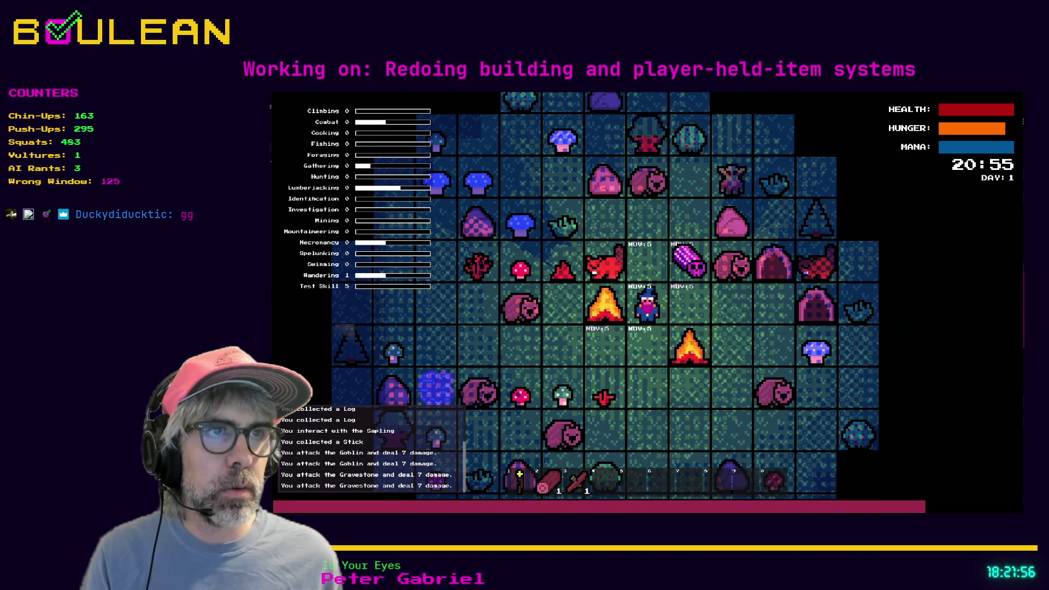
pyautogui.press('c')
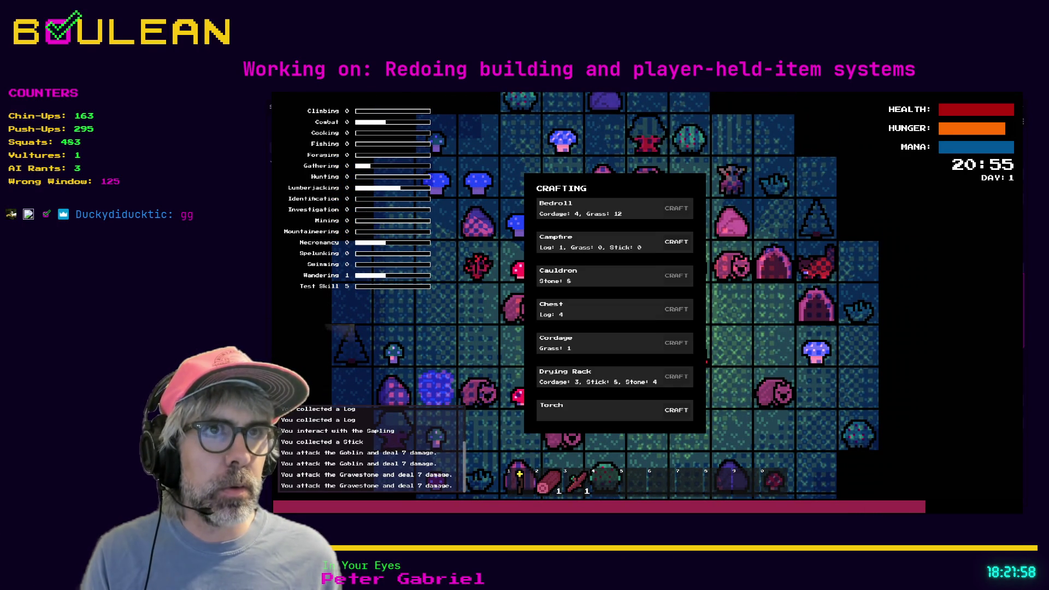
pyautogui.click(673, 242)
pyautogui.press('c')
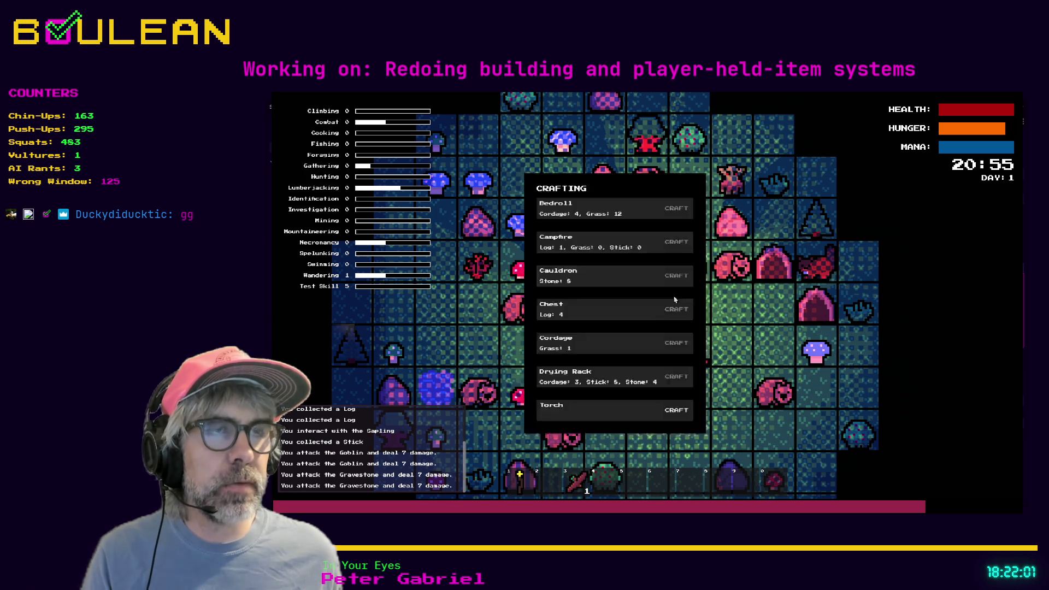
pyautogui.click(672, 320)
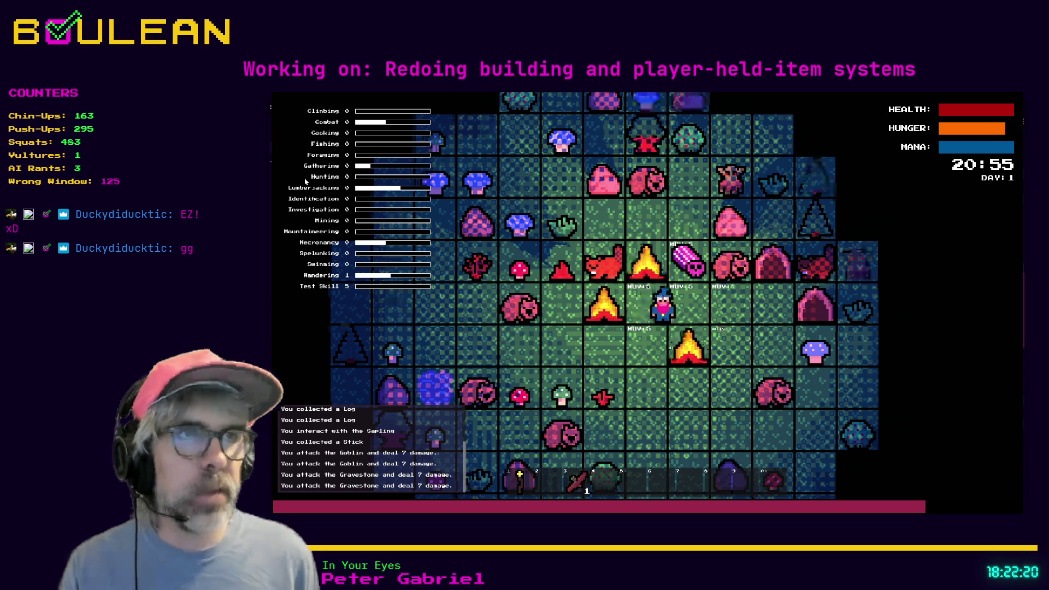
# Move to collect the souls and attack the wombat to the right.
pyautogui.press('Right')
pyautogui.press('Up')
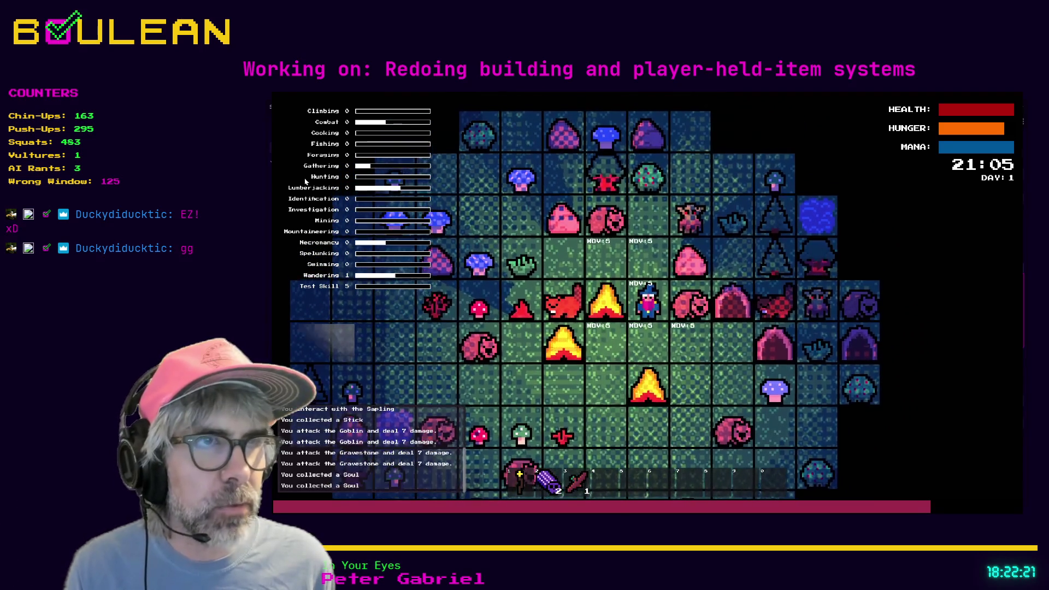
pyautogui.press('Right')
pyautogui.press('Right')
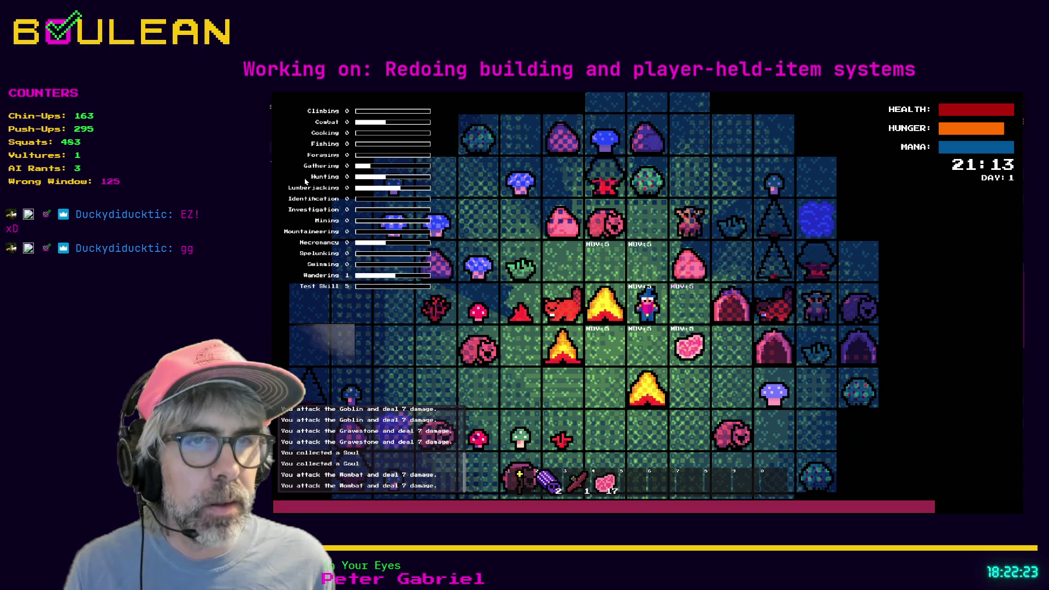
pyautogui.scroll(2, 673, 300)
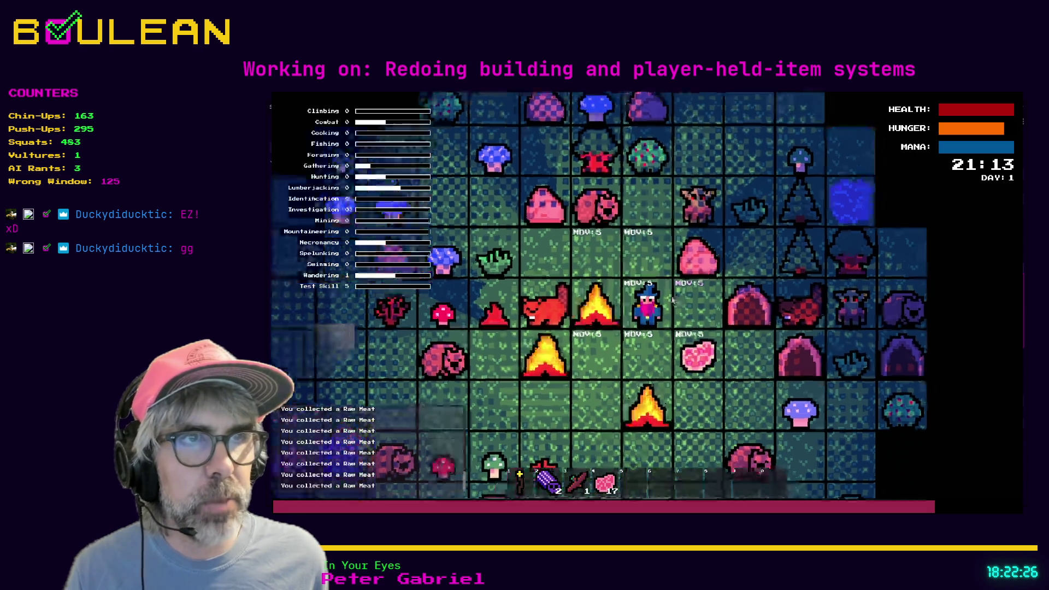
pyautogui.scroll(3, 673, 299)
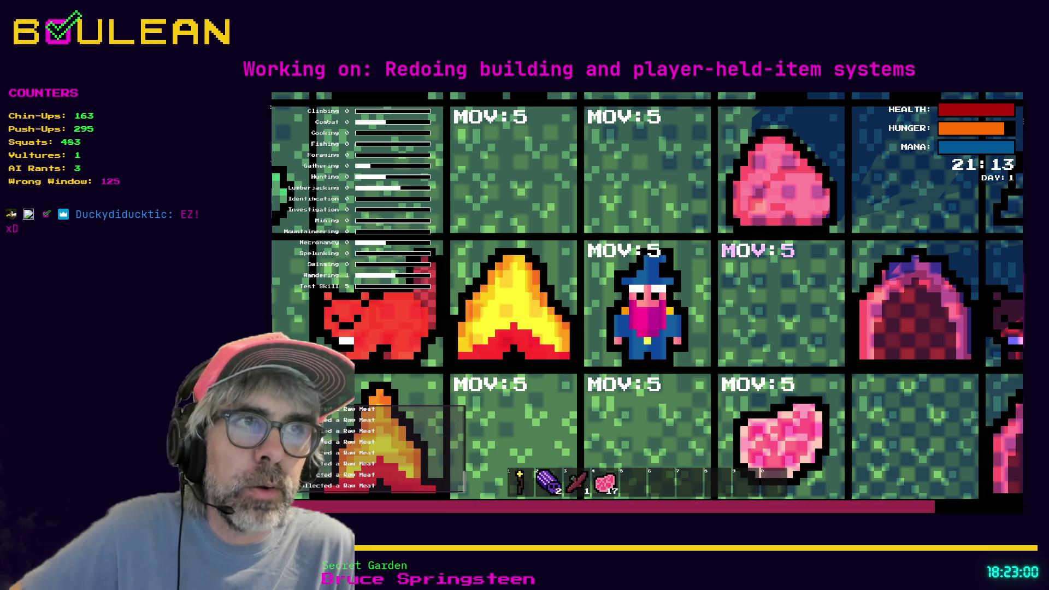
# Mine the Rock until the hotbar shows 3 pebbles, then open the Crafting panel.
pyautogui.press('w')
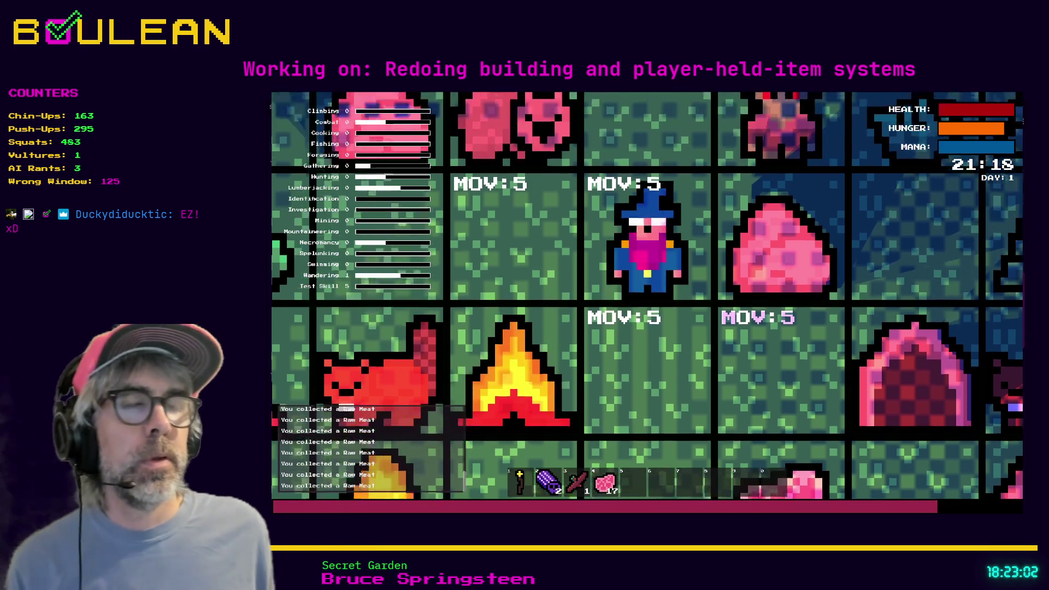
pyautogui.press('e')
pyautogui.press('d')
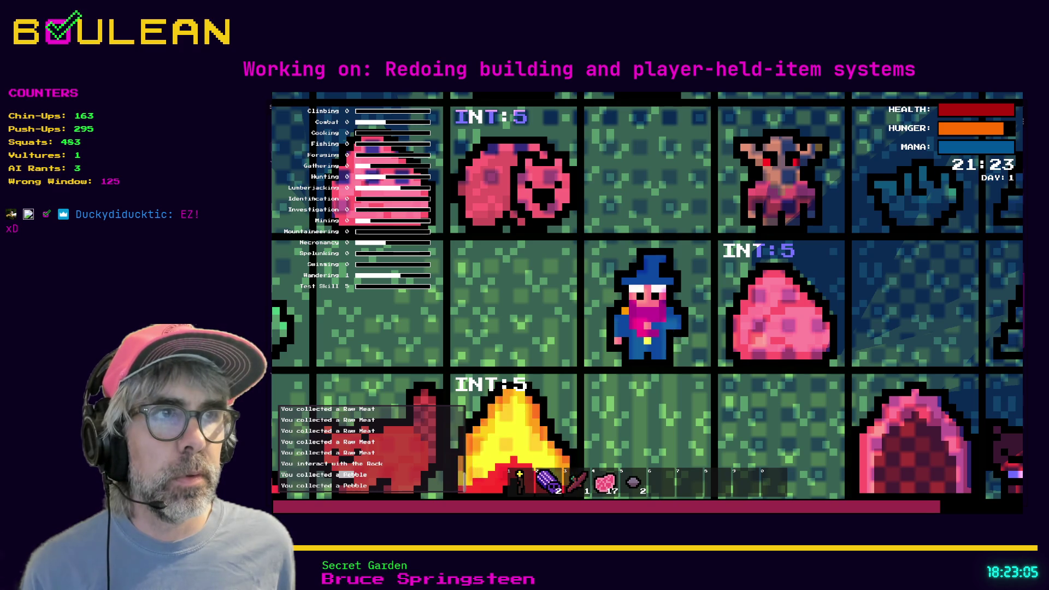
pyautogui.press('d')
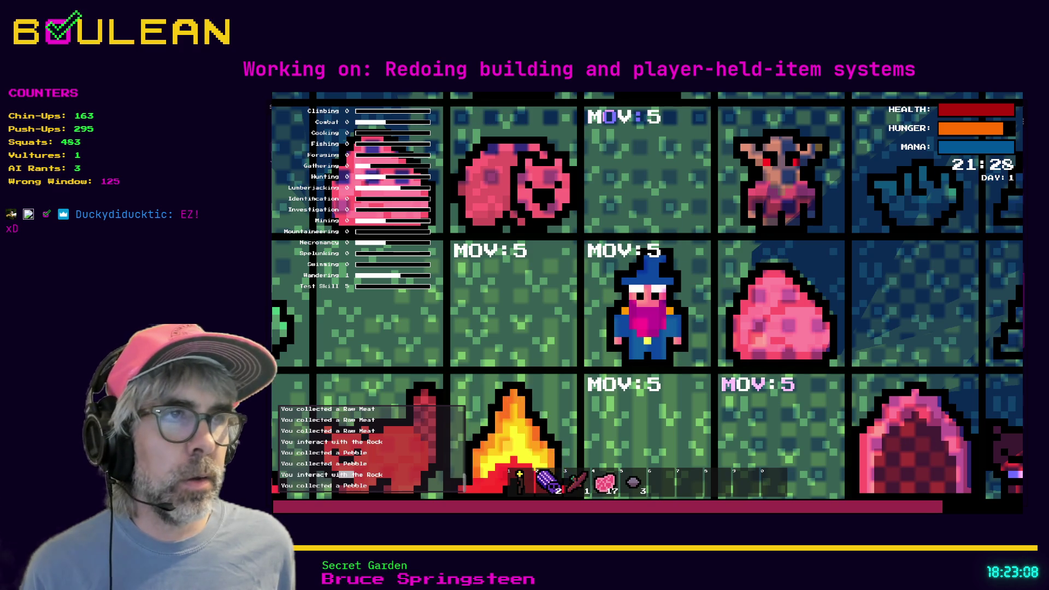
pyautogui.press('c')
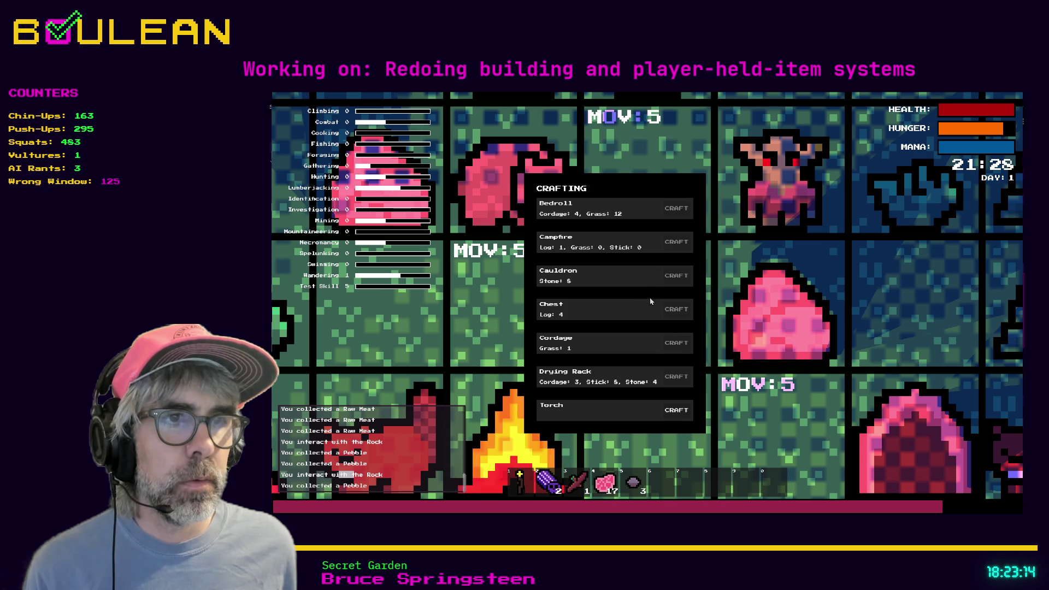
# Close crafting, kill the wombat to the left for meat, and chop the tree above for a log.
pyautogui.press('c')
pyautogui.press('w')
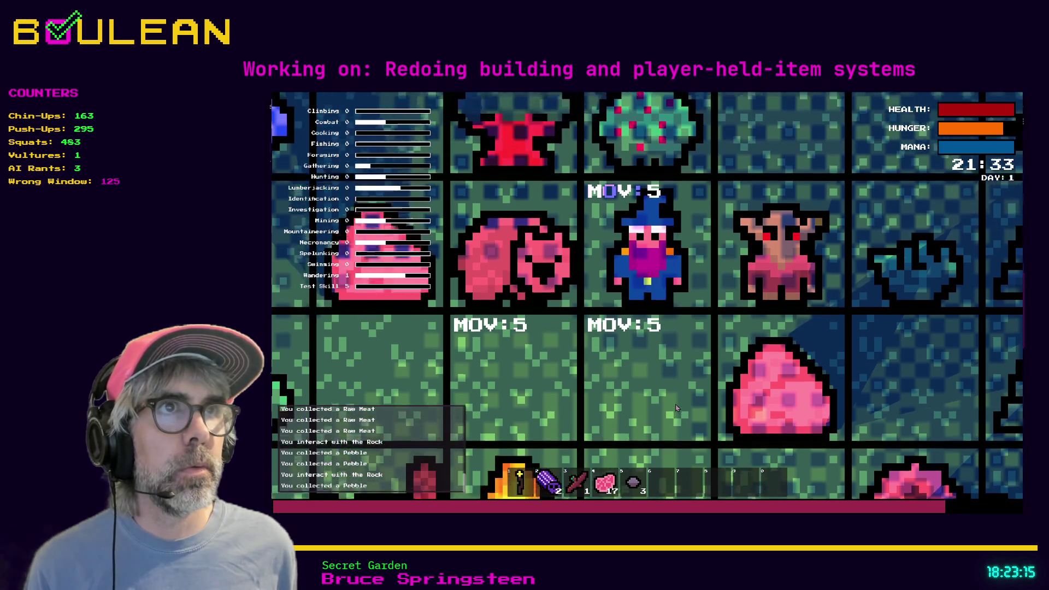
pyautogui.press('a')
pyautogui.press('a')
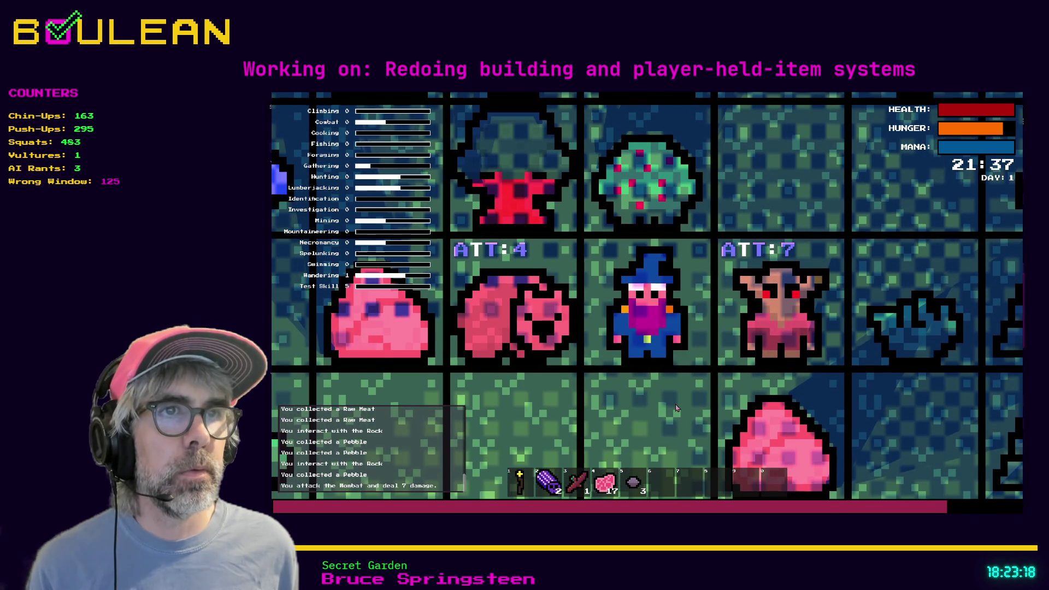
pyautogui.press('a')
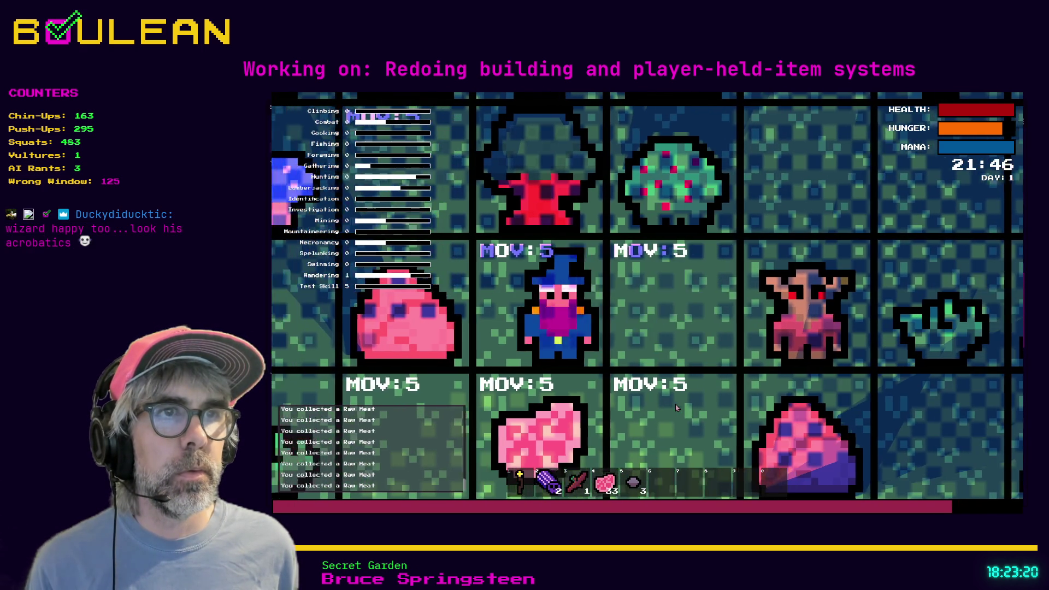
pyautogui.press('w')
pyautogui.press('w')
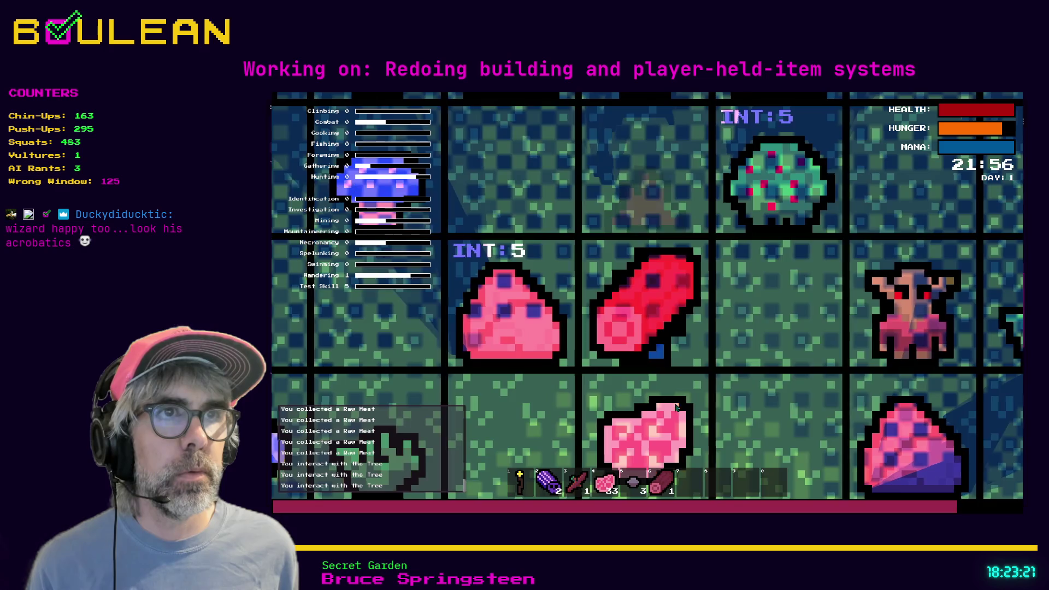
# Craft a Campfire and place it on the tile right of the wizard.
pyautogui.press('c')
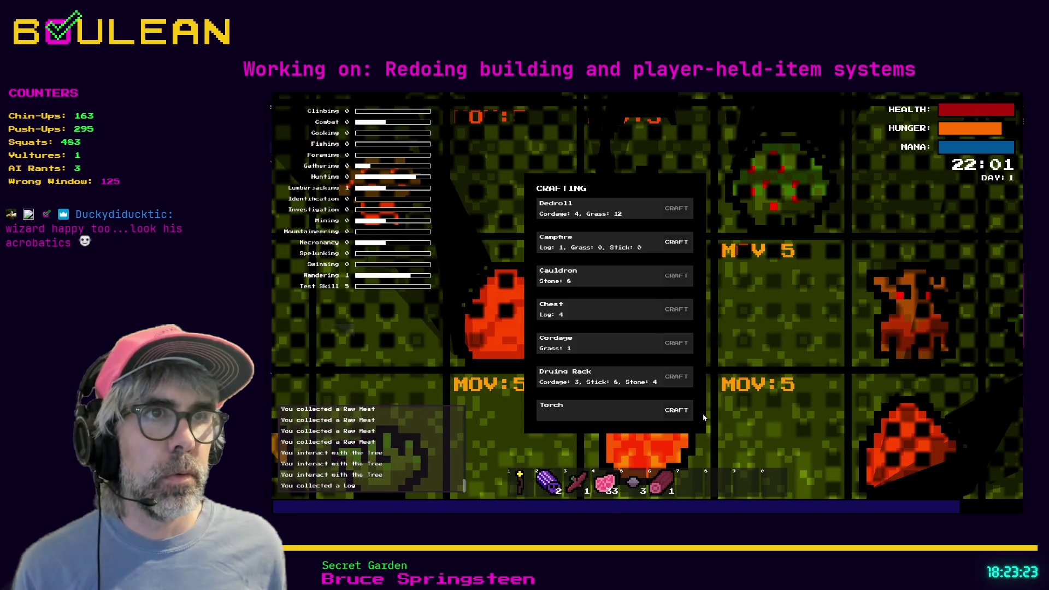
pyautogui.click(677, 243)
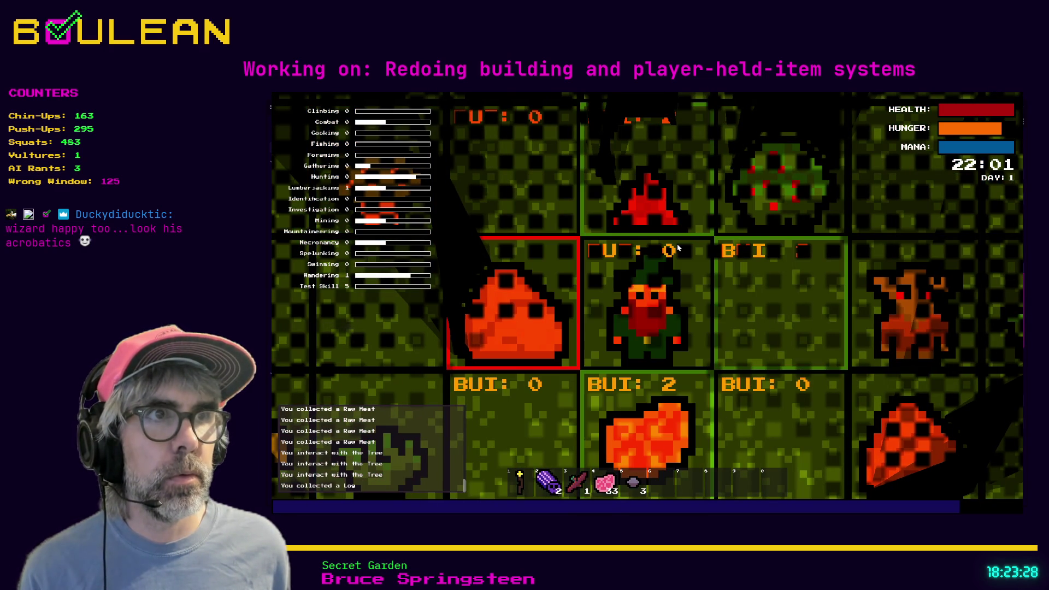
pyautogui.press('c')
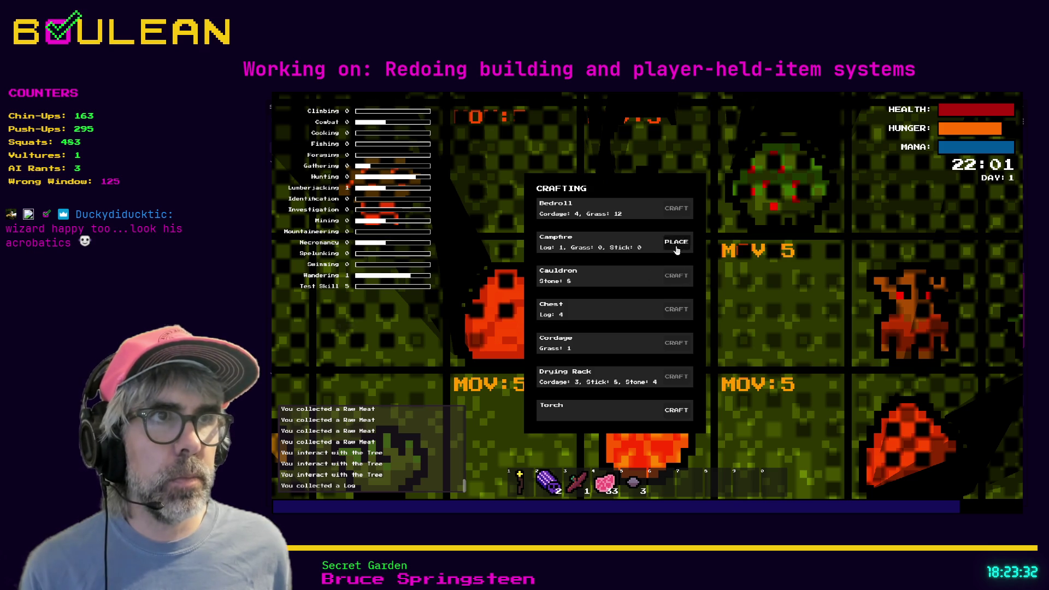
pyautogui.click(676, 241)
pyautogui.click(718, 306)
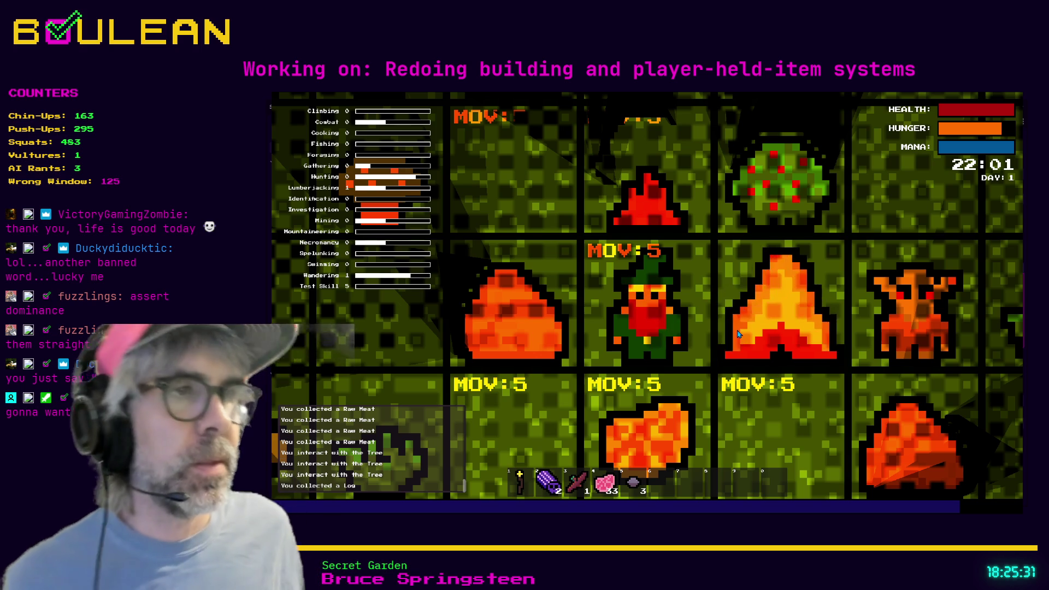
# Stop the test run with F8 after the campfires are placed around the wizard.
pyautogui.press('F8')
# Select and review line 37's PLACE text check in crafting_menu.gd.
pyautogui.click(751, 315)
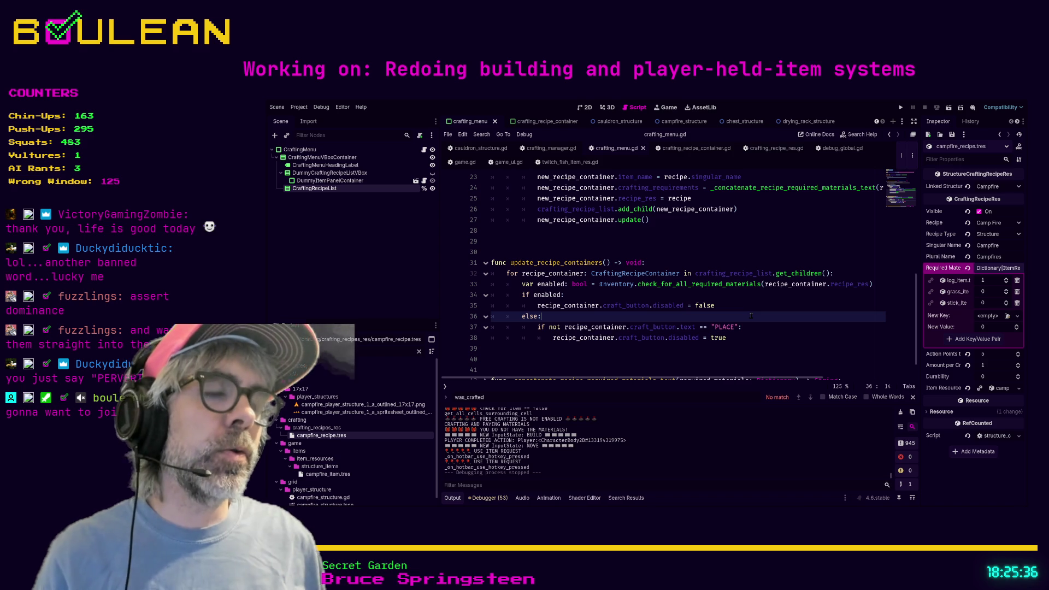
pyautogui.press('Down')
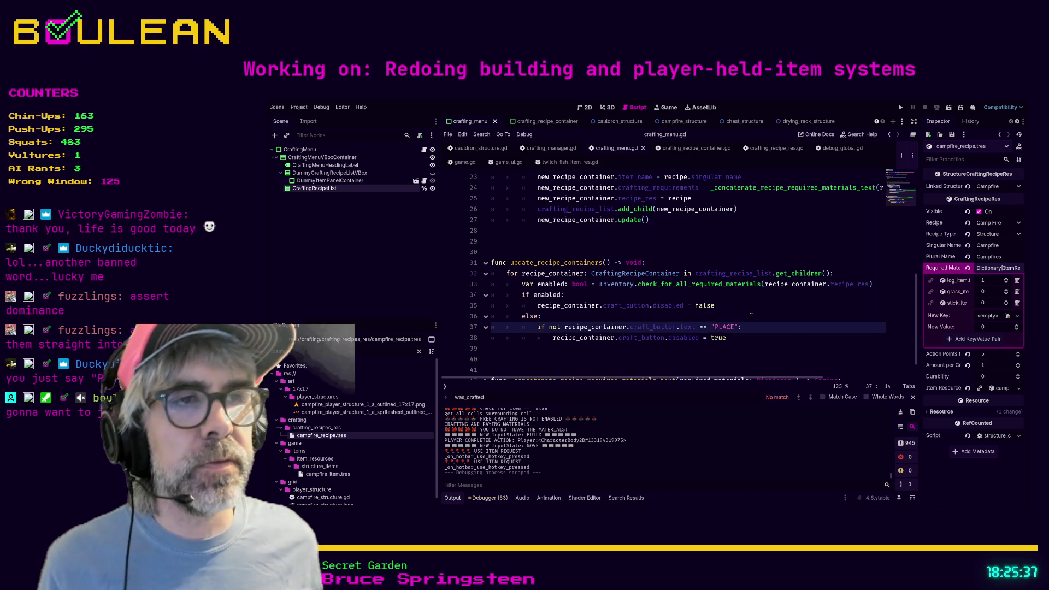
pyautogui.moveTo(772, 326); pyautogui.dragTo(539, 327)
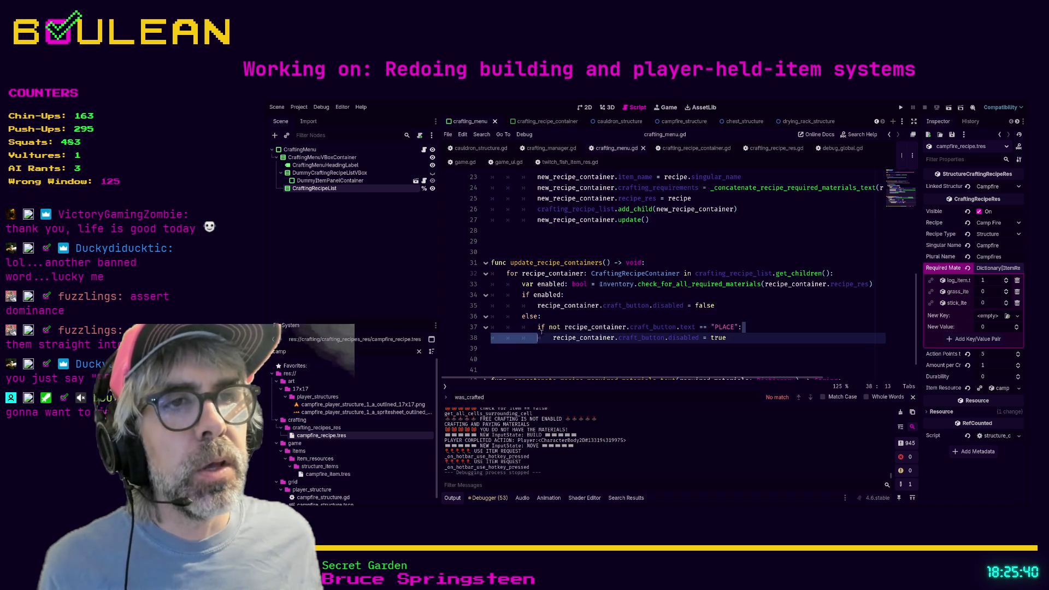
pyautogui.click(714, 326)
pyautogui.moveTo(739, 327); pyautogui.dragTo(536, 327)
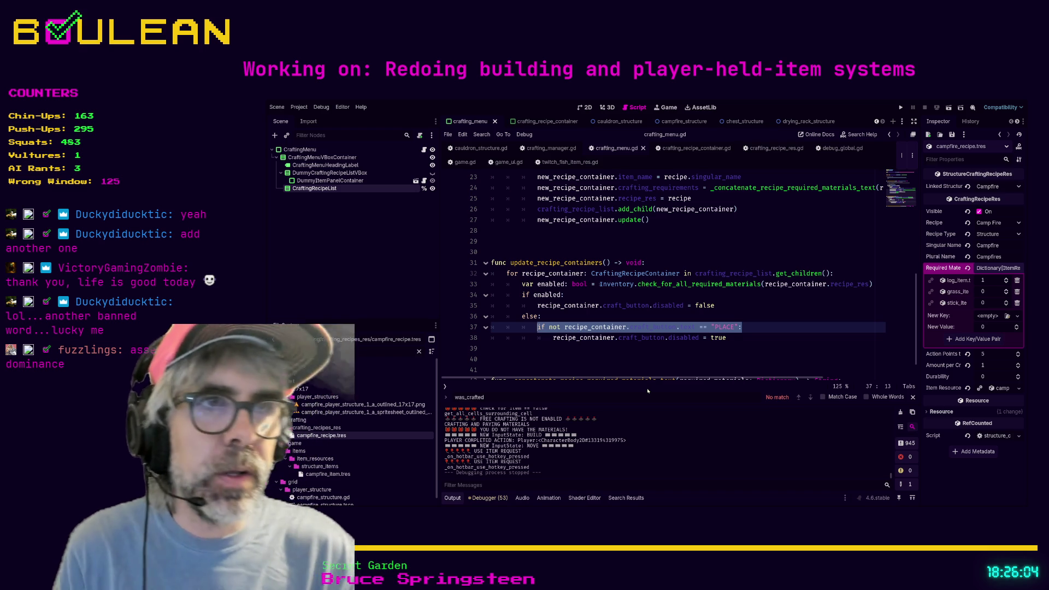
# Switch to crafting_recipe_container.gd to view the ButtonStates enum and PLACE default.
pyautogui.click(568, 338)
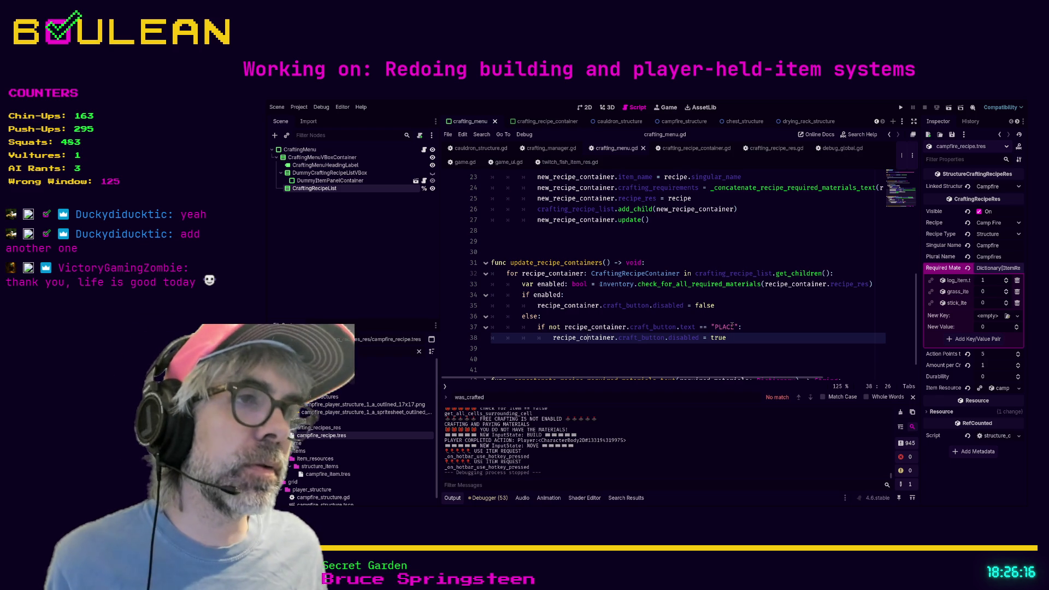
pyautogui.click(693, 149)
pyautogui.scroll(10, 672, 219)
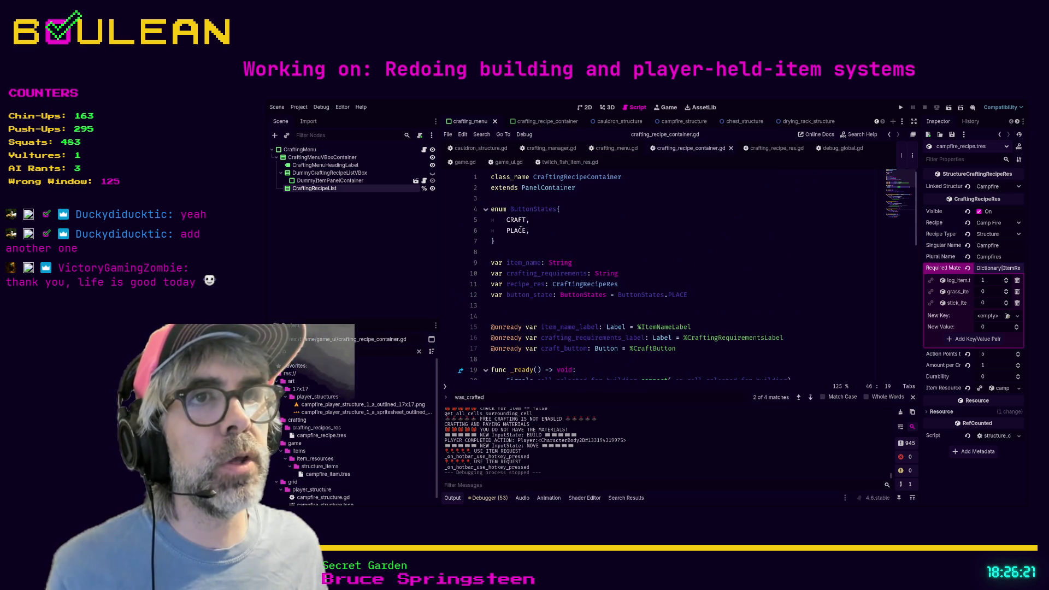
pyautogui.click(516, 243)
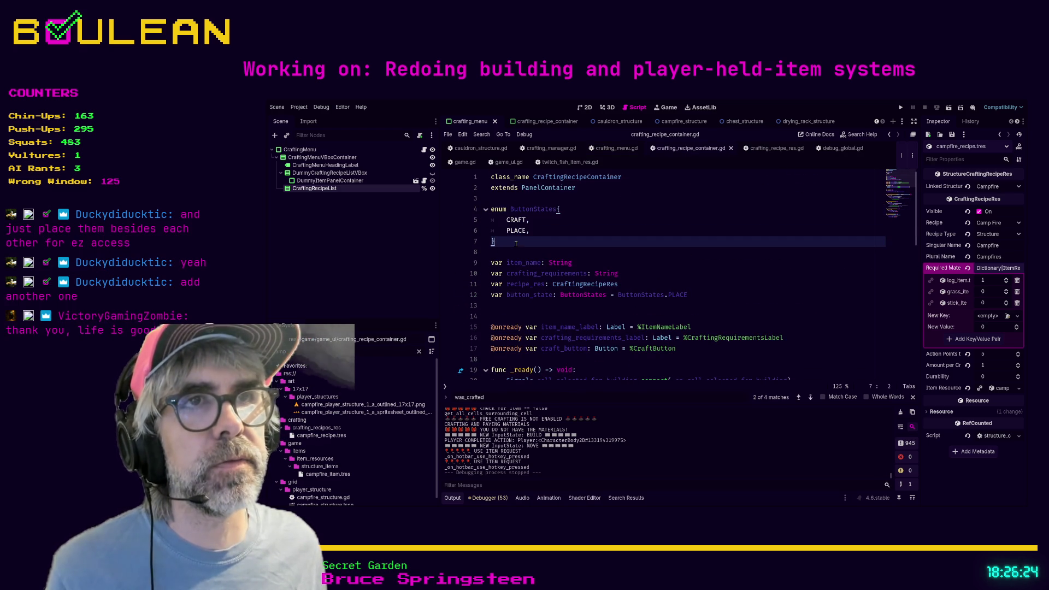
pyautogui.moveTo(516, 242)
pyautogui.mouseDown()
pyautogui.moveTo(483, 211)
pyautogui.moveTo(539, 223)
pyautogui.moveTo(503, 230)
pyautogui.mouseUp()
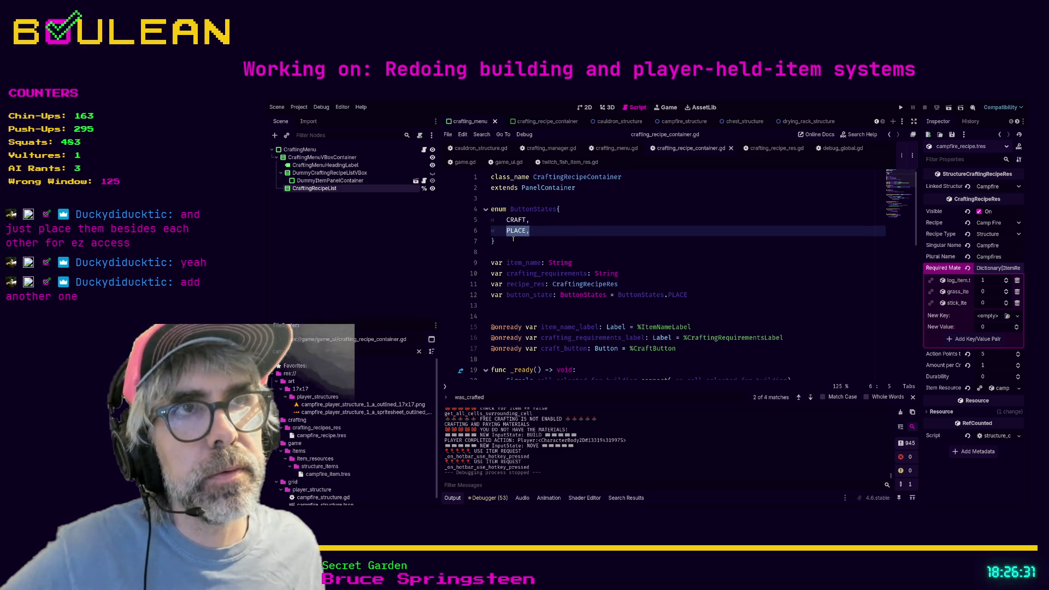
pyautogui.click(514, 240)
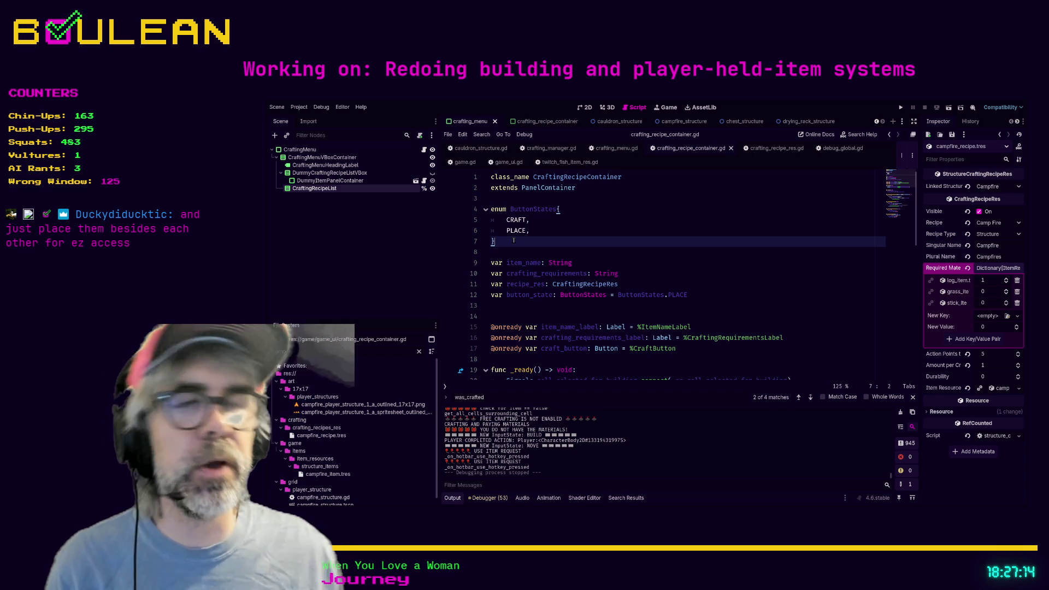
pyautogui.moveTo(513, 240)
pyautogui.mouseDown()
pyautogui.moveTo(528, 219)
pyautogui.moveTo(496, 220)
pyautogui.moveTo(529, 230)
pyautogui.moveTo(490, 230)
pyautogui.mouseUp()
pyautogui.click(507, 236)
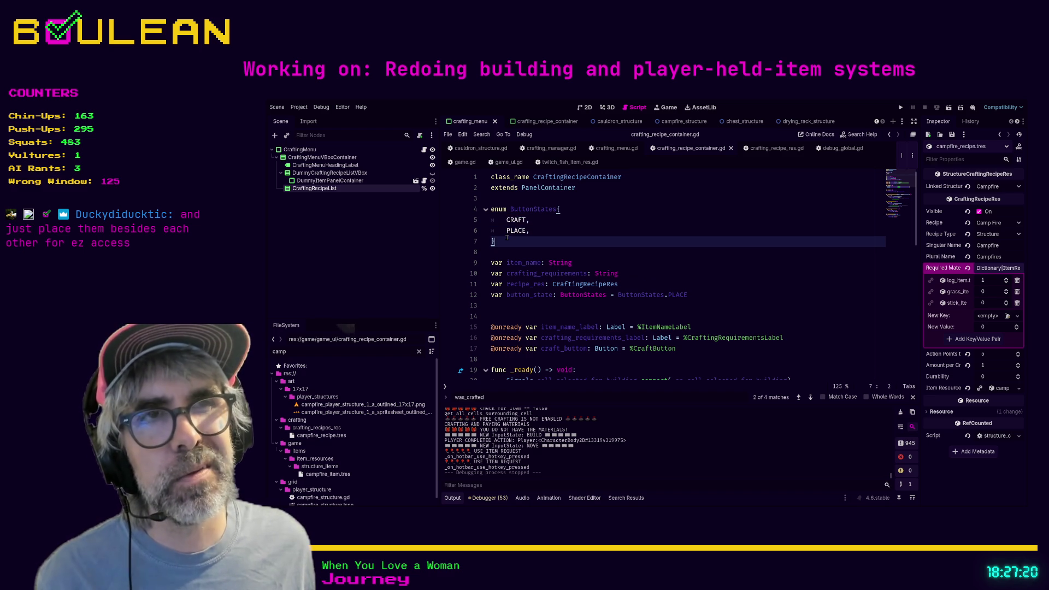
pyautogui.moveTo(509, 241); pyautogui.dragTo(508, 209)
pyautogui.click(512, 240)
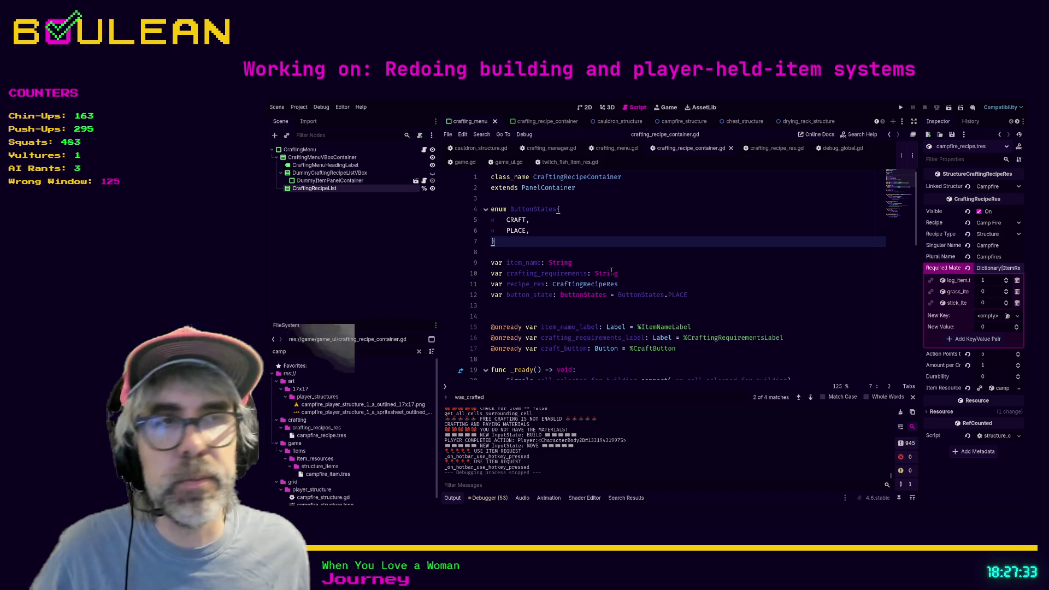
pyautogui.click(537, 307)
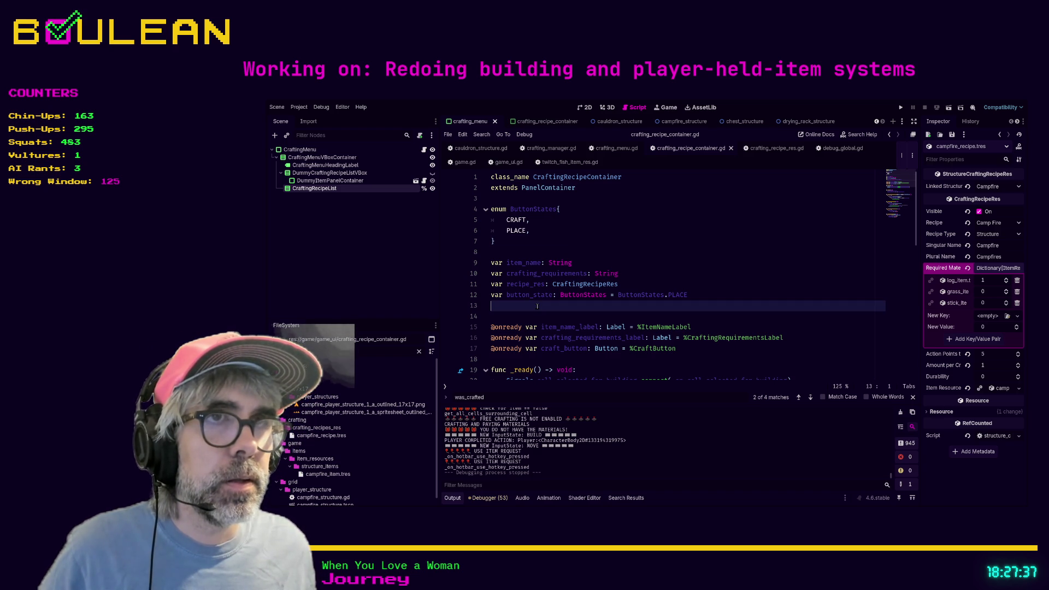
pyautogui.click(537, 238)
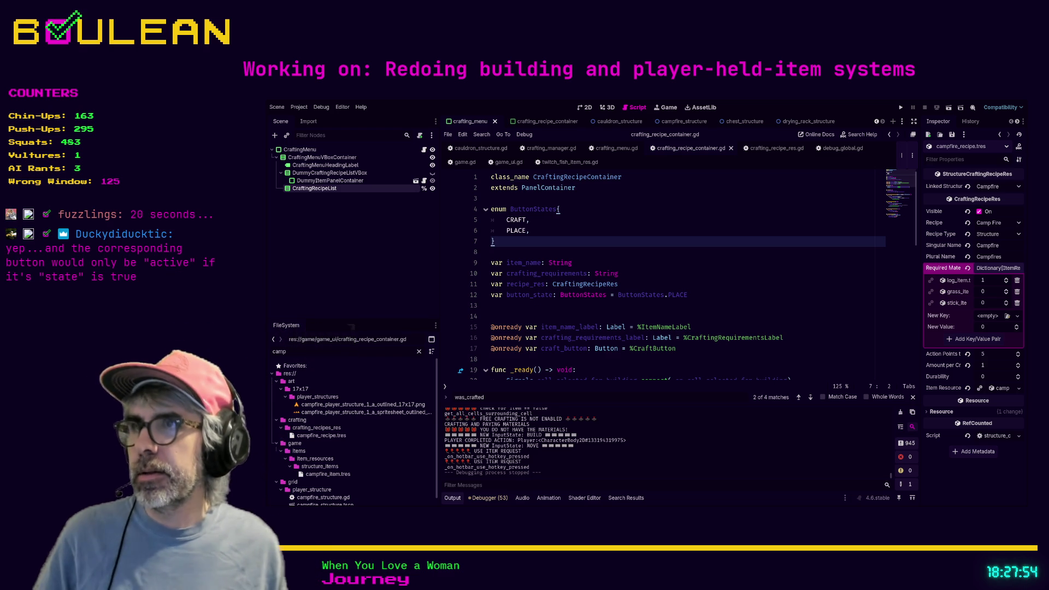
# Run the game from the crafting recipe script to test the ButtonStates changes.
pyautogui.click(606, 306)
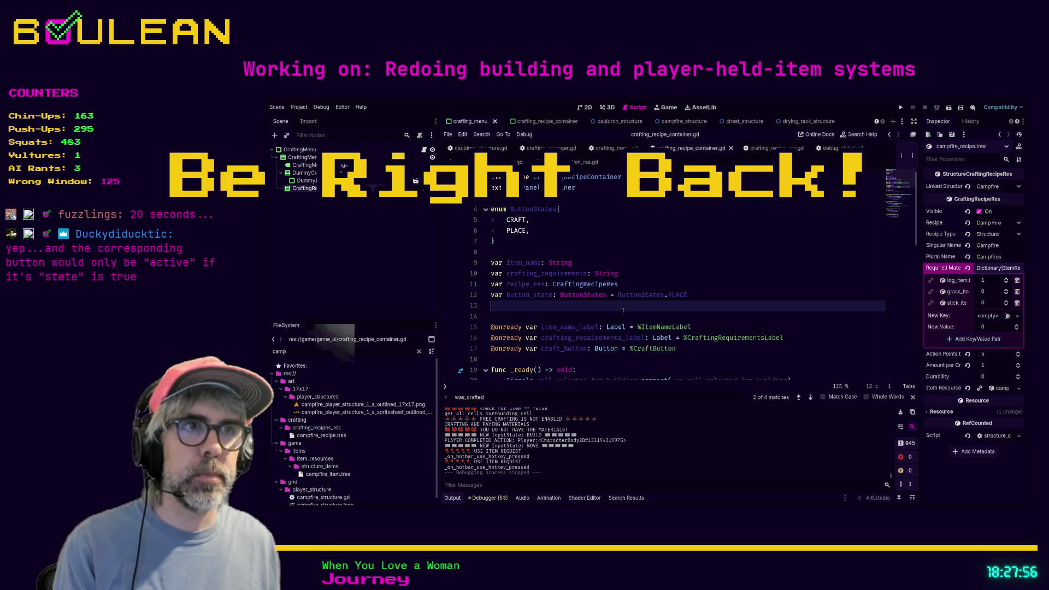
pyautogui.press('F5')
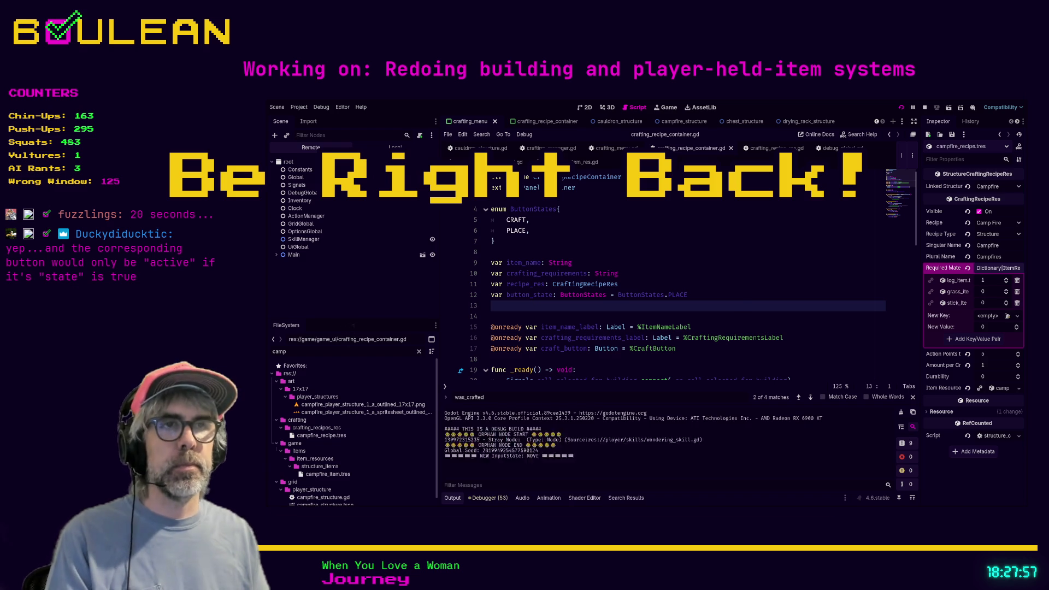
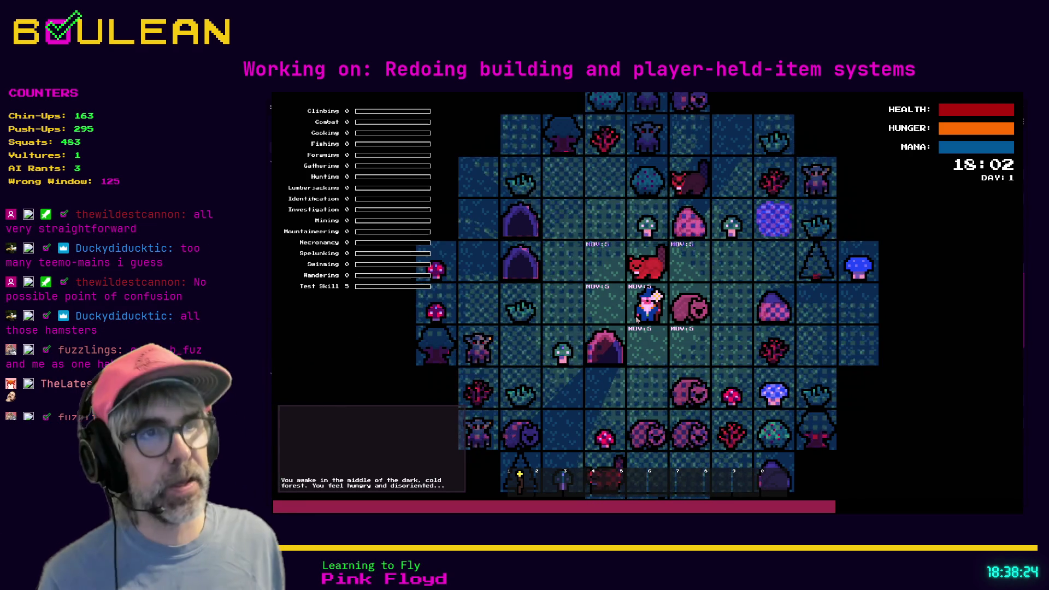
# Toggle the crafting menu, then attack the beaver and pick up the Green Mushroom.
pyautogui.press('c')
pyautogui.press('c')
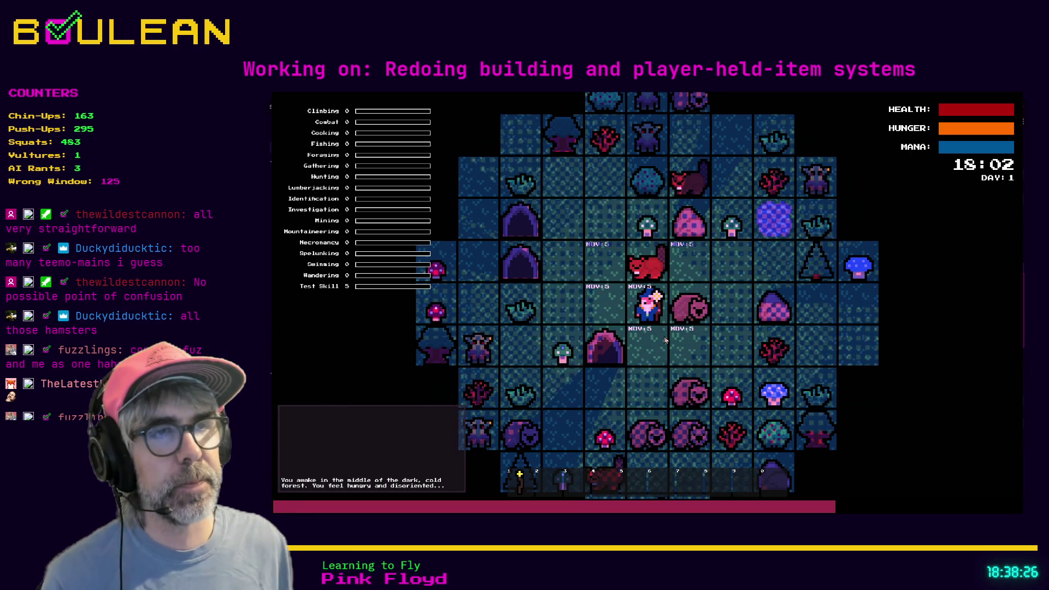
pyautogui.press('c')
pyautogui.press('c')
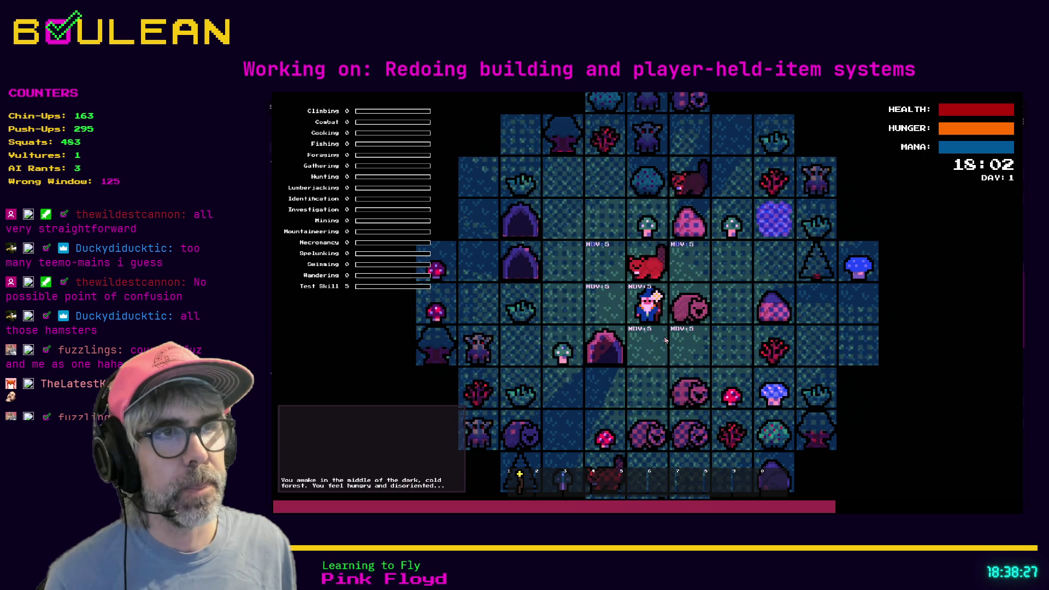
pyautogui.press('c')
pyautogui.press('c')
pyautogui.press('Right')
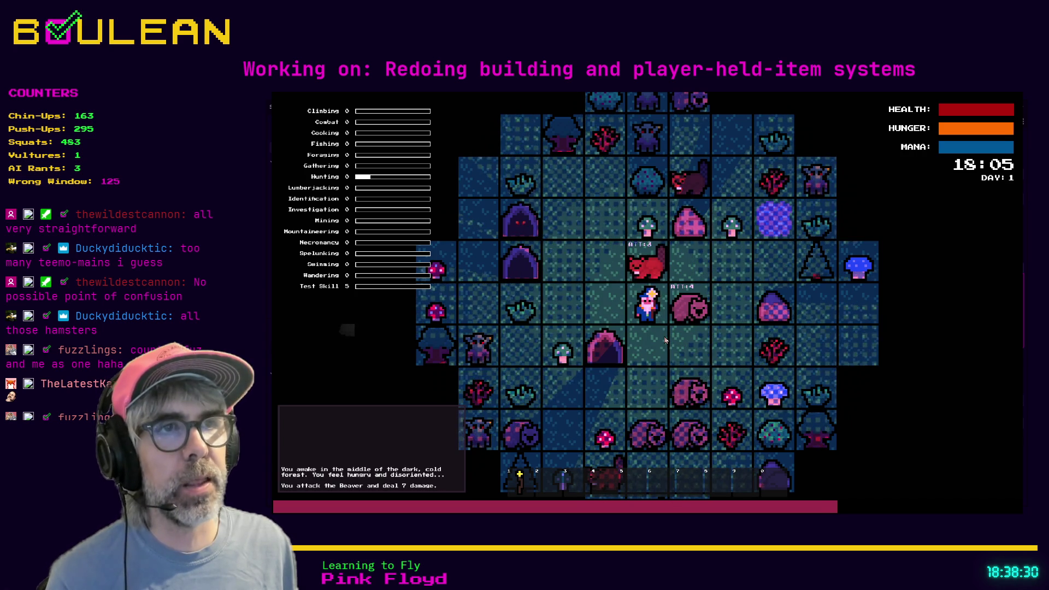
pyautogui.press('Right')
pyautogui.press('Up')
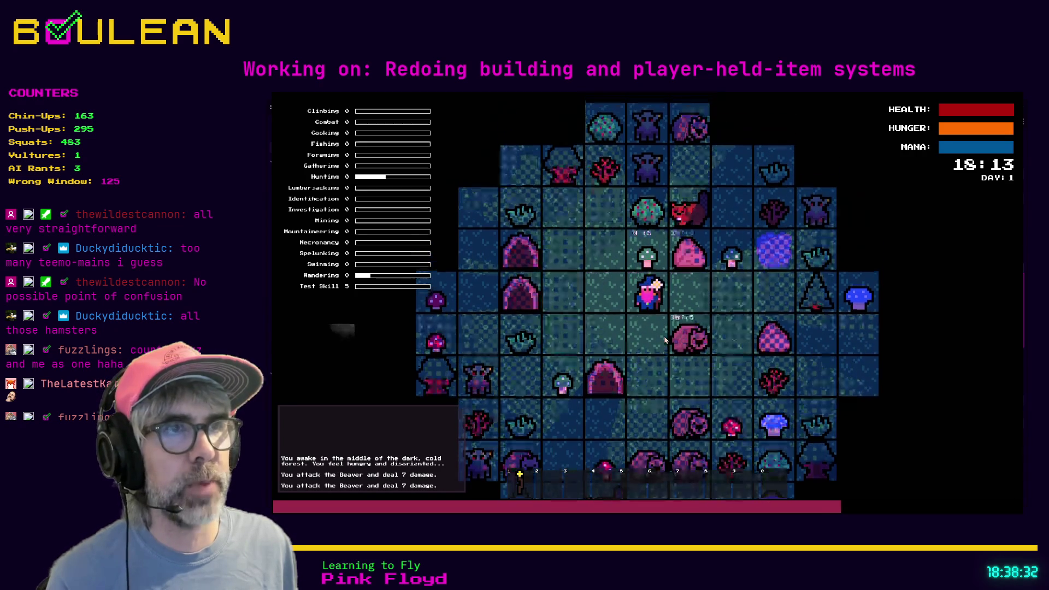
pyautogui.press('Up')
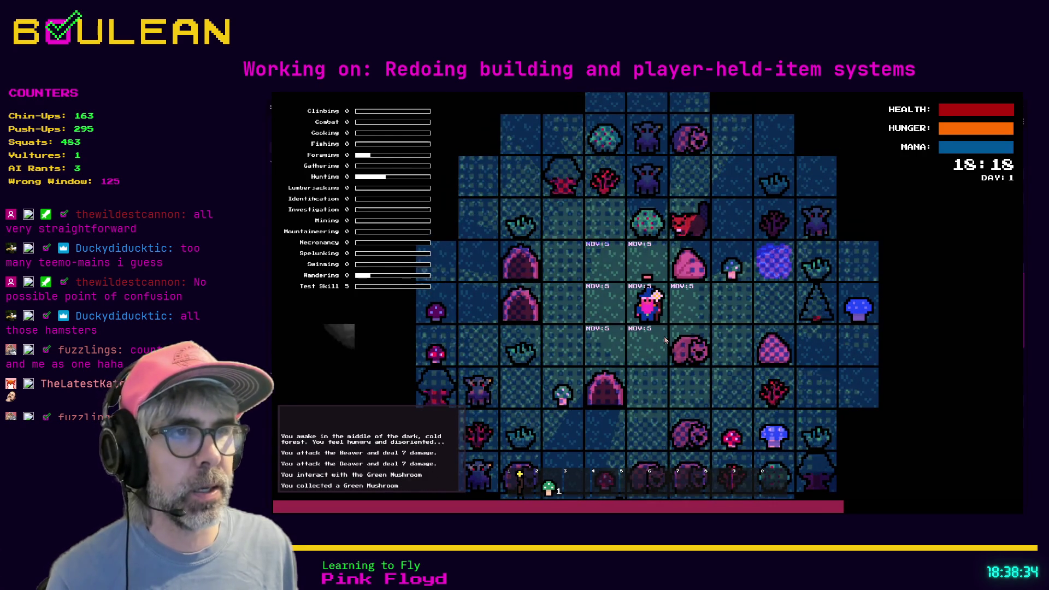
# Kill the wombat, gather its 11 Raw Meat and 3 Grass, then head toward the tree.
pyautogui.press('Right')
pyautogui.press('Down')
pyautogui.press('Down')
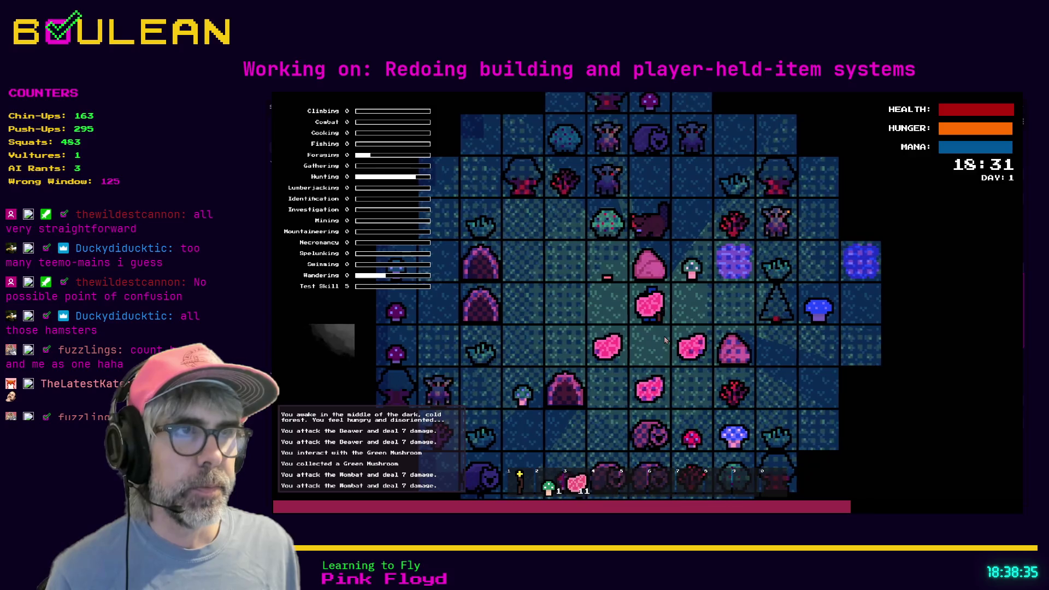
pyautogui.press('Down')
pyautogui.press('Right')
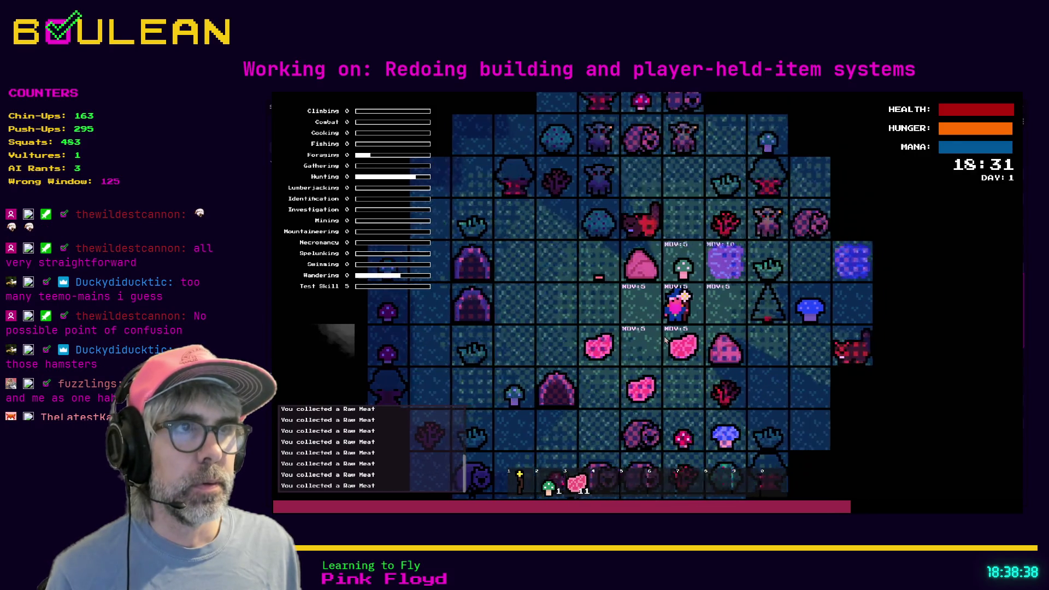
pyautogui.press('Up')
pyautogui.press('Up')
pyautogui.press('Up')
pyautogui.press('Right')
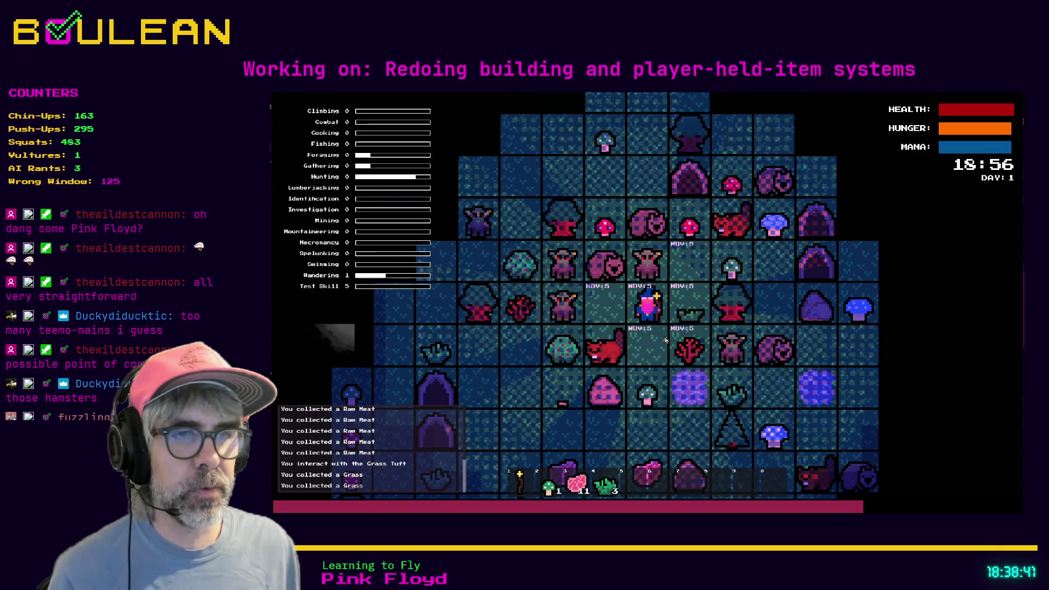
pyautogui.press('c')
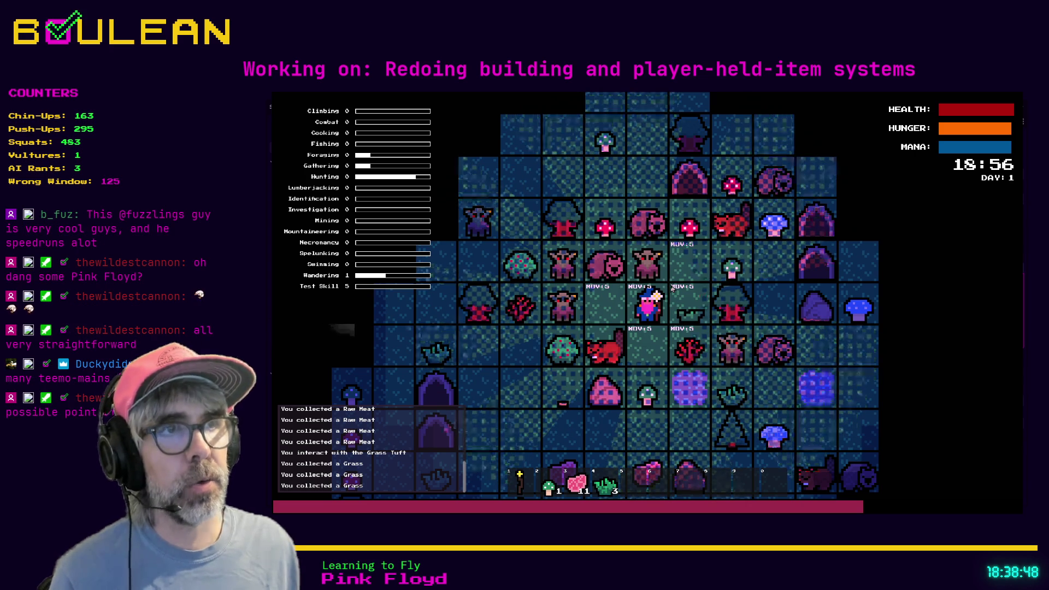
pyautogui.click(671, 289)
# Chop down the tree and pick up the dropped log.
pyautogui.click(672, 289)
pyautogui.click(672, 290)
pyautogui.click(672, 288)
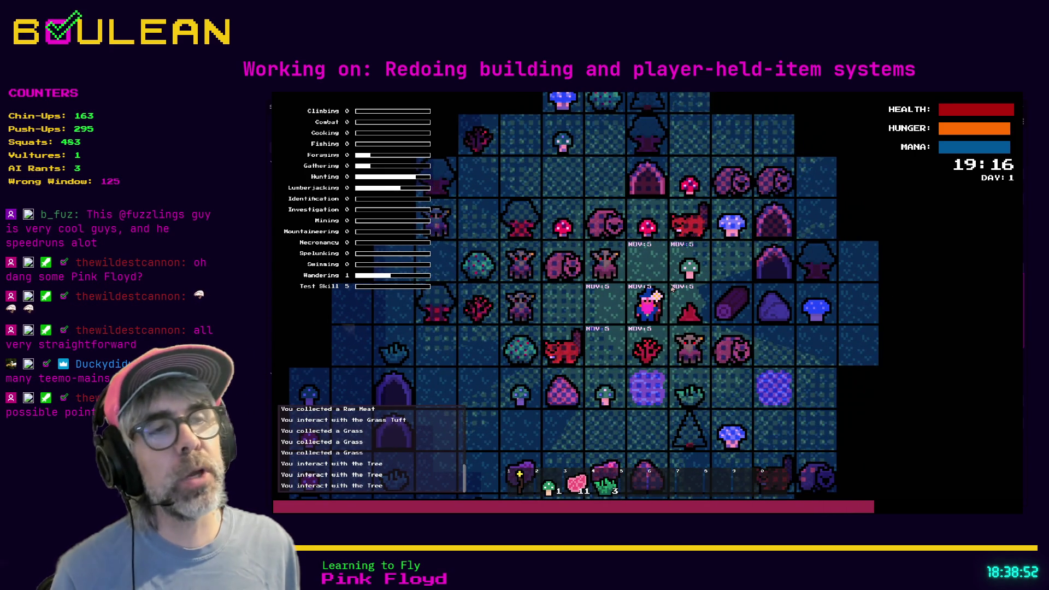
pyautogui.click(672, 288)
pyautogui.click(672, 288)
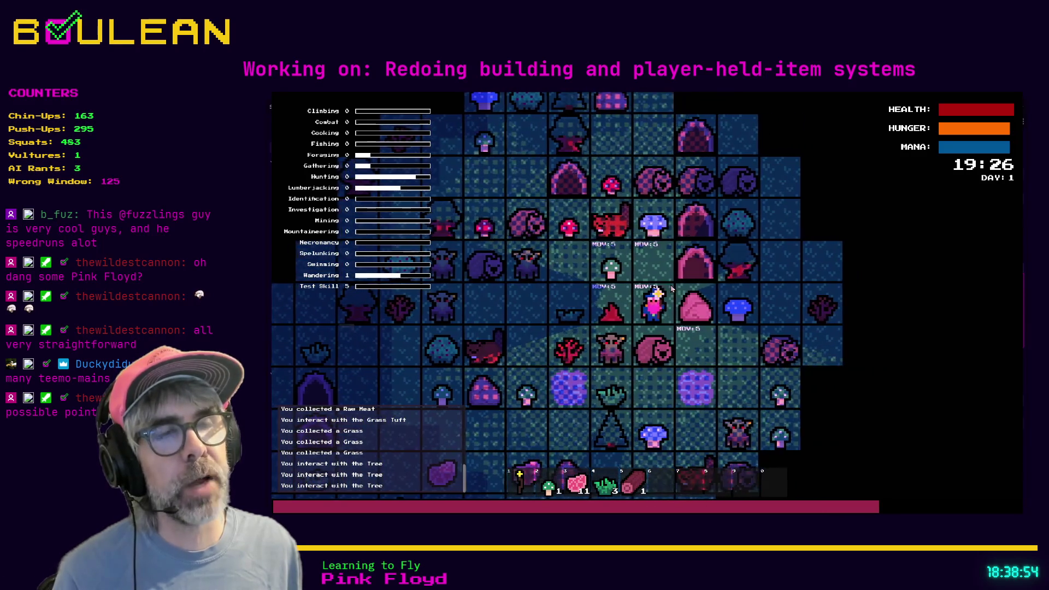
# Walk left and open the CRAFTING panel showing Campfire, Chest and Torch recipes.
pyautogui.press('Left')
pyautogui.press('Left')
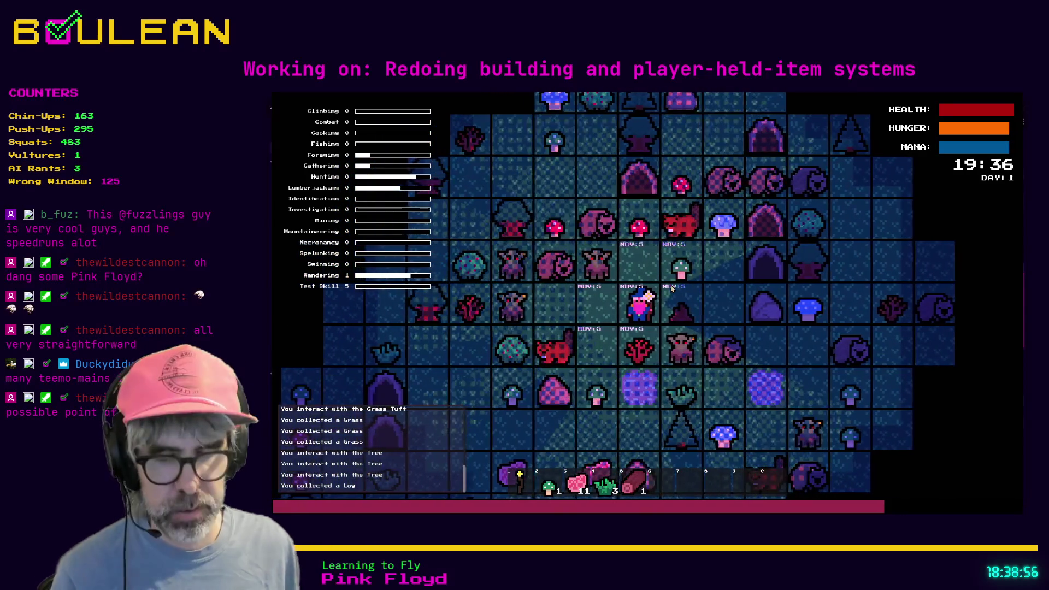
pyautogui.press('Left')
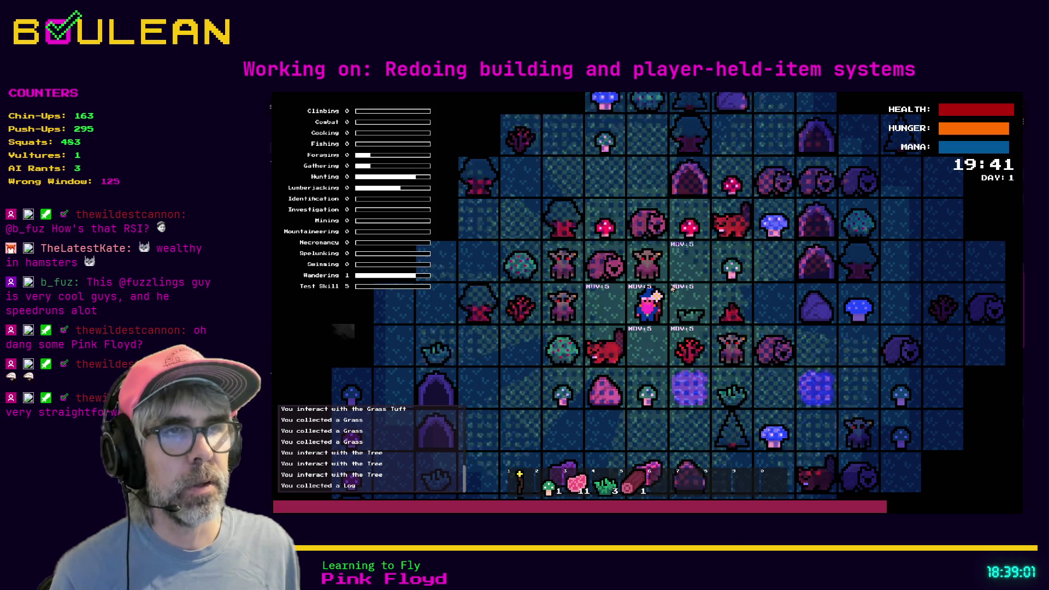
pyautogui.press('Down')
pyautogui.press('c')
pyautogui.press('Escape')
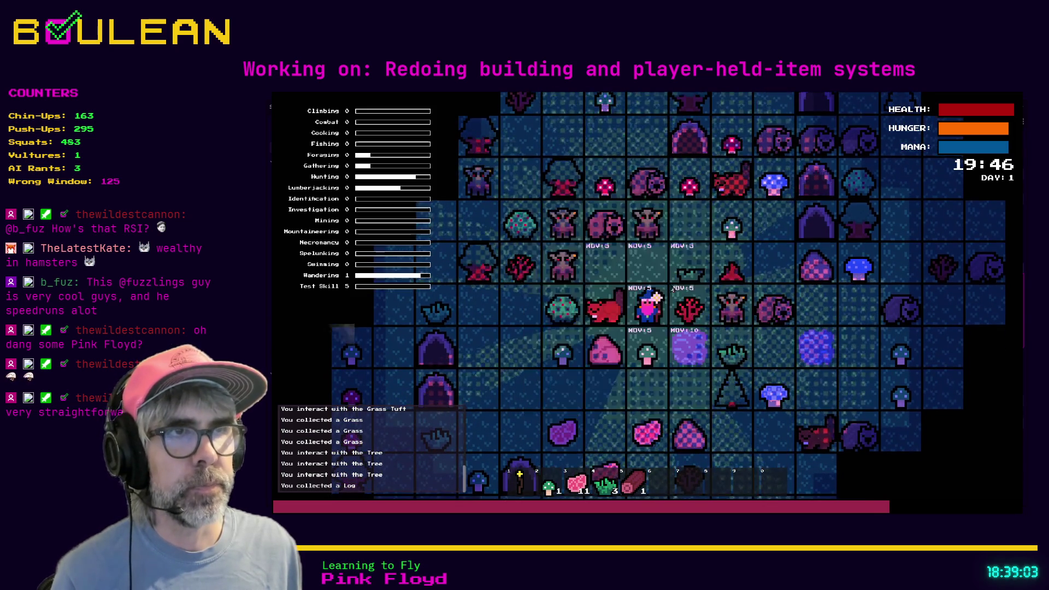
pyautogui.press('Up')
pyautogui.press('c')
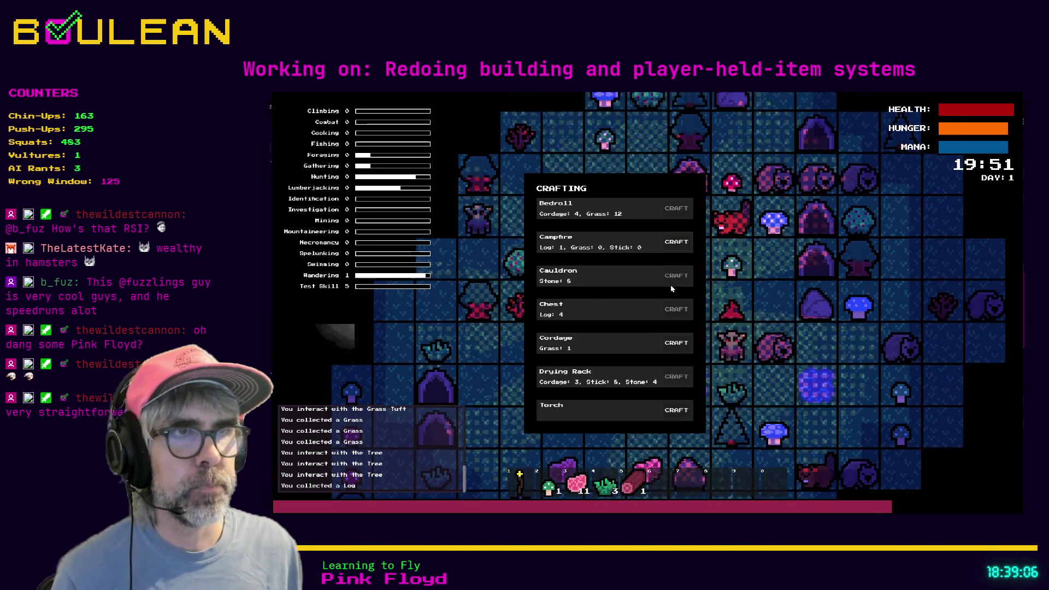
# Craft the Campfire, cancel placement, use its Place button, then stop the game with F8.
pyautogui.click(683, 249)
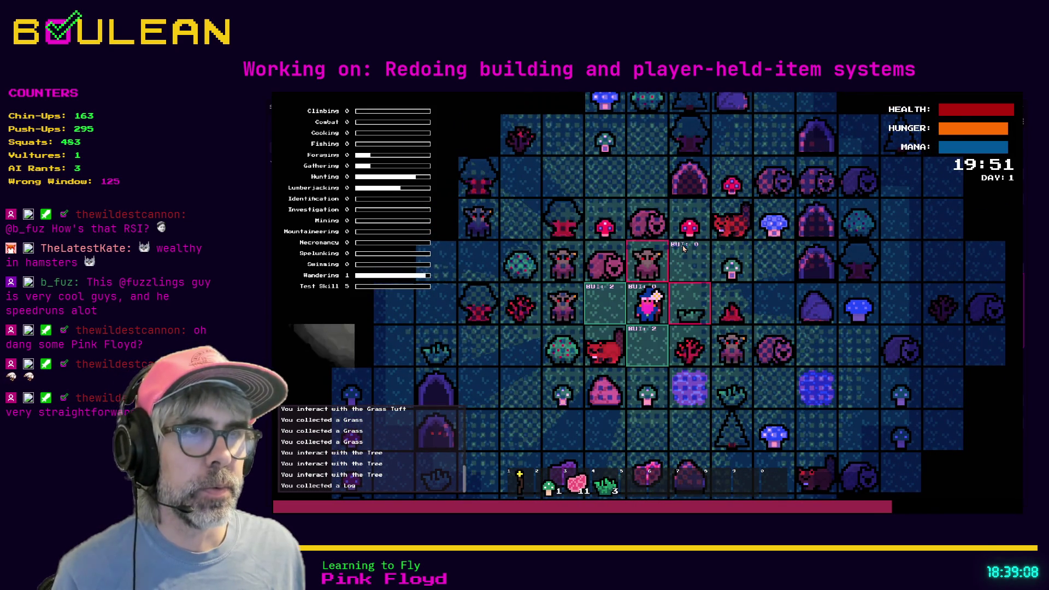
pyautogui.press('Escape')
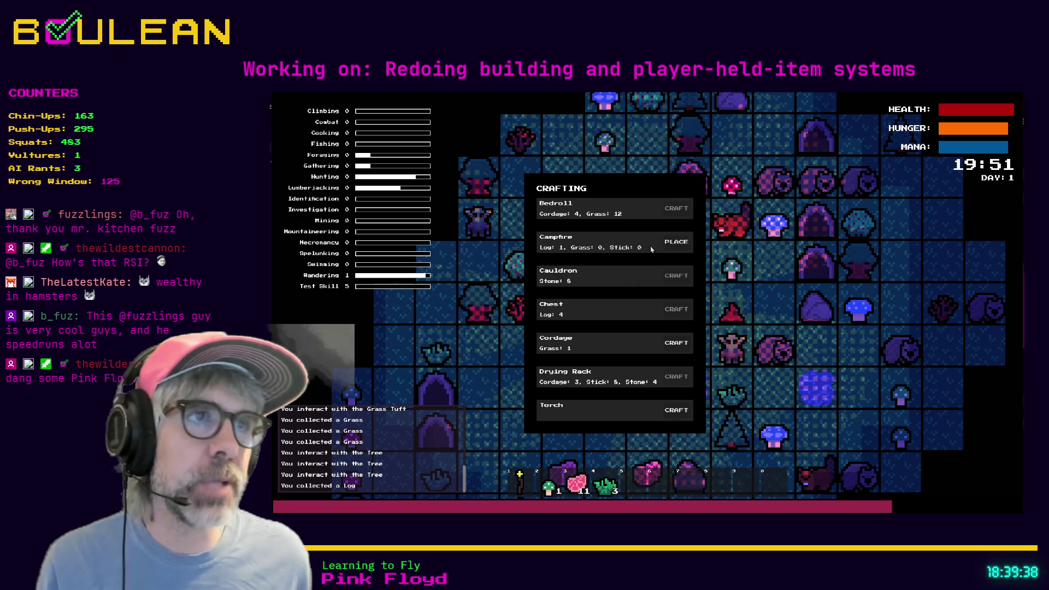
pyautogui.click(675, 243)
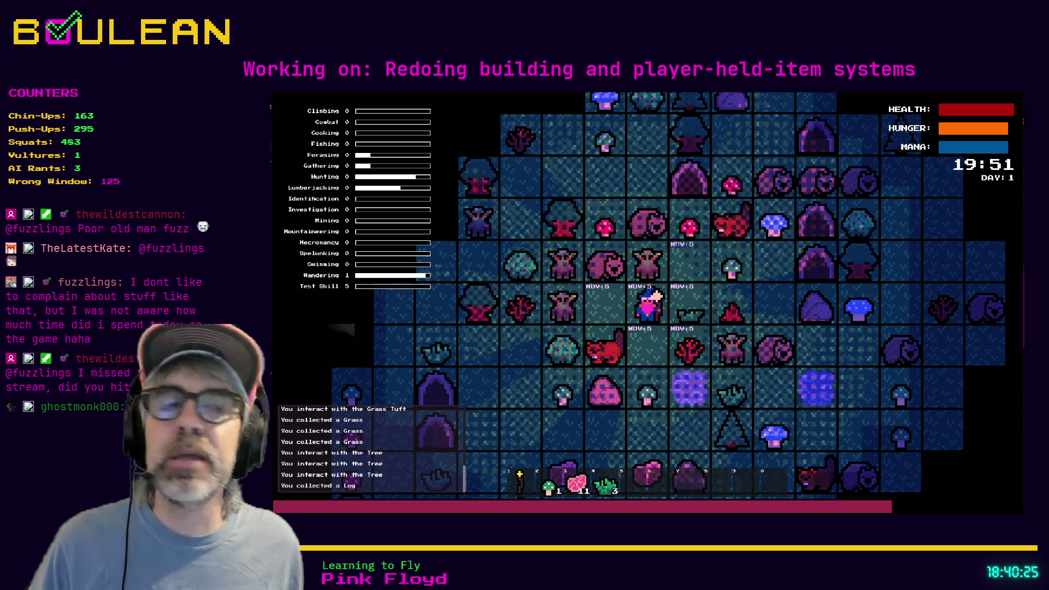
pyautogui.press('F8')
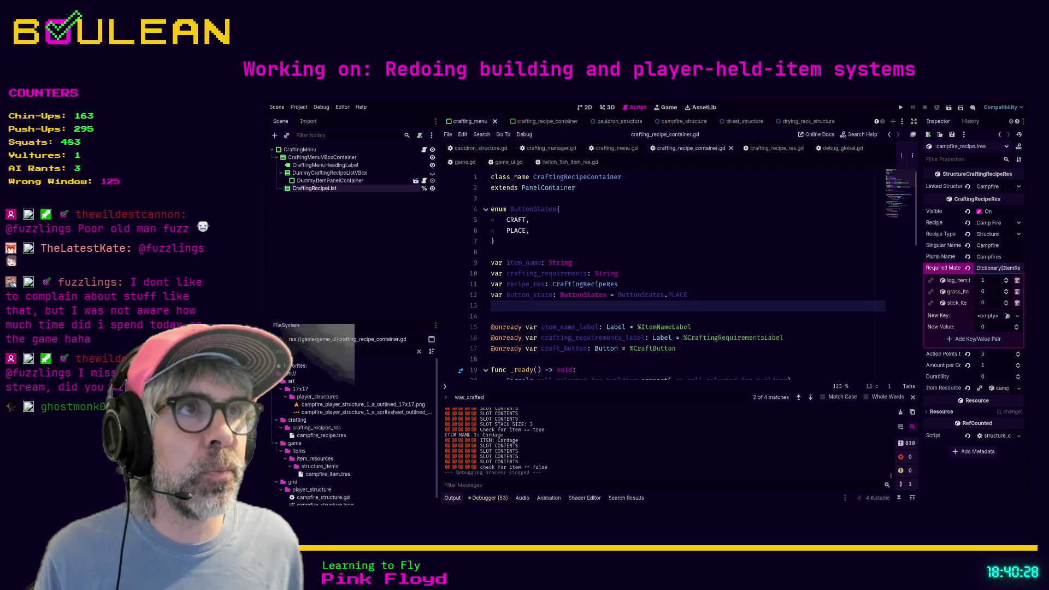
# Append two more chat usernames to the name list in twitch_fish_item_res.gd and save.
pyautogui.click(579, 162)
pyautogui.scroll(-3, 585, 328)
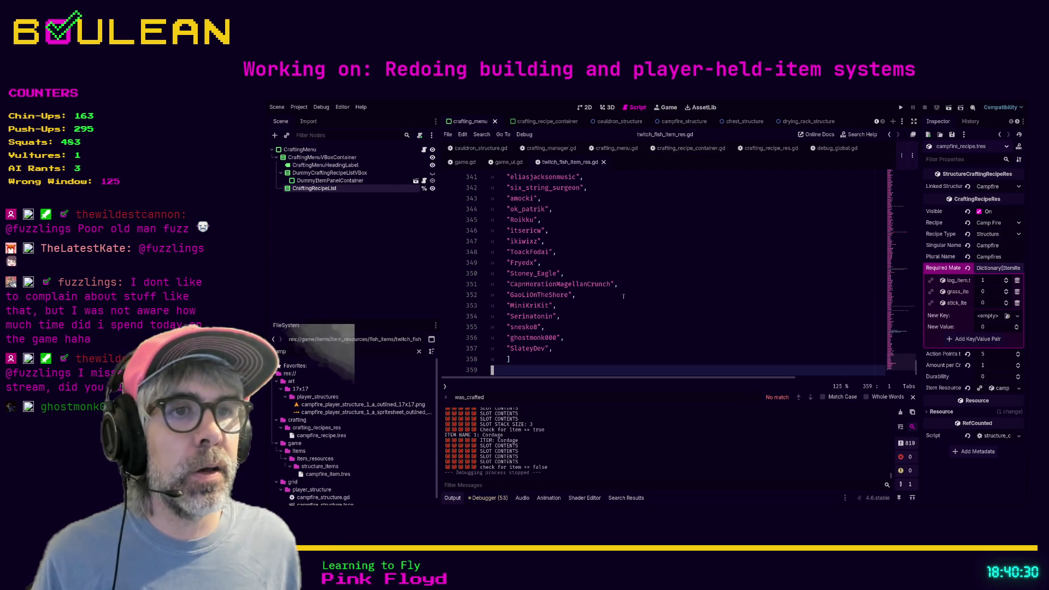
pyautogui.click(585, 348)
pyautogui.press('Return')
pyautogui.write('"')
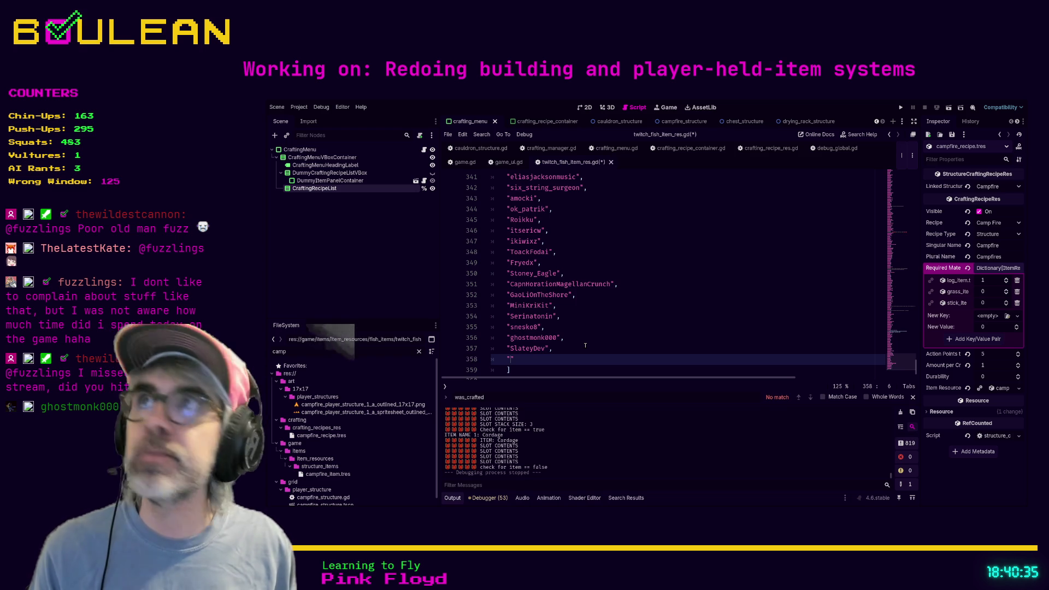
pyautogui.write('CrisZaNia",')
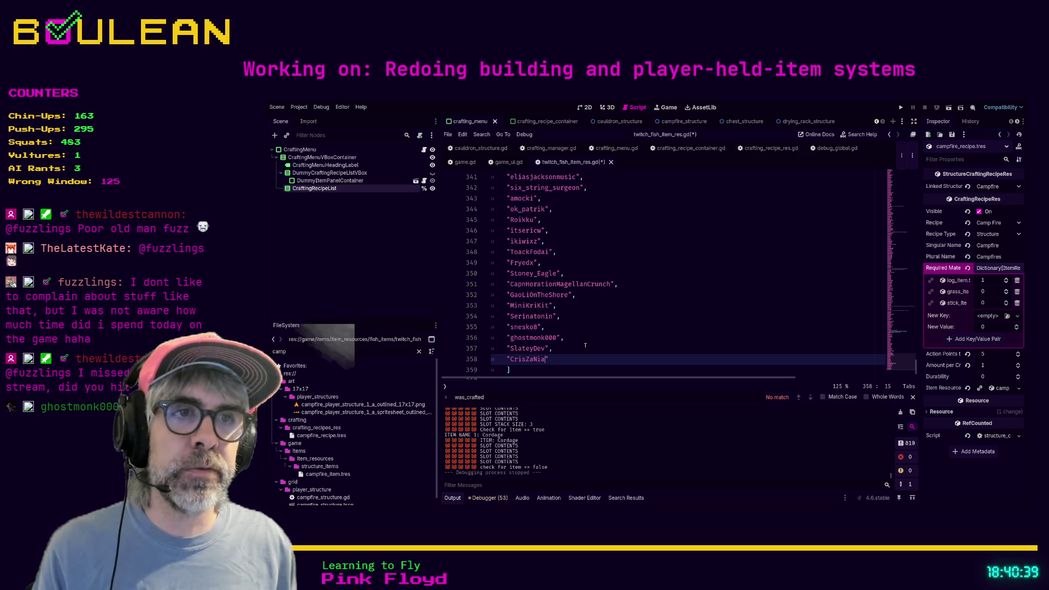
pyautogui.press('Return')
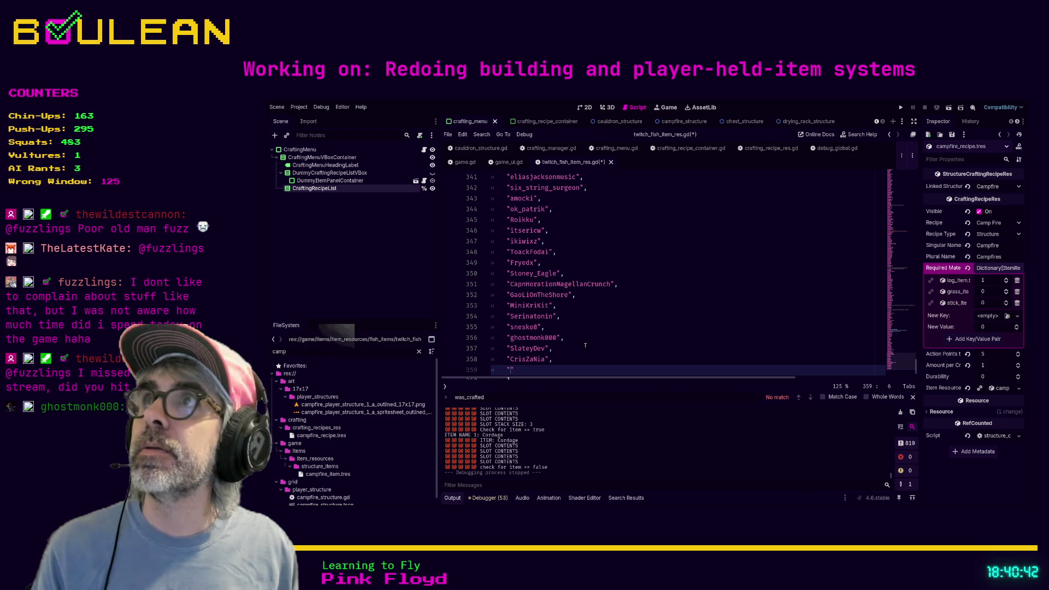
pyautogui.write('b_fuz')
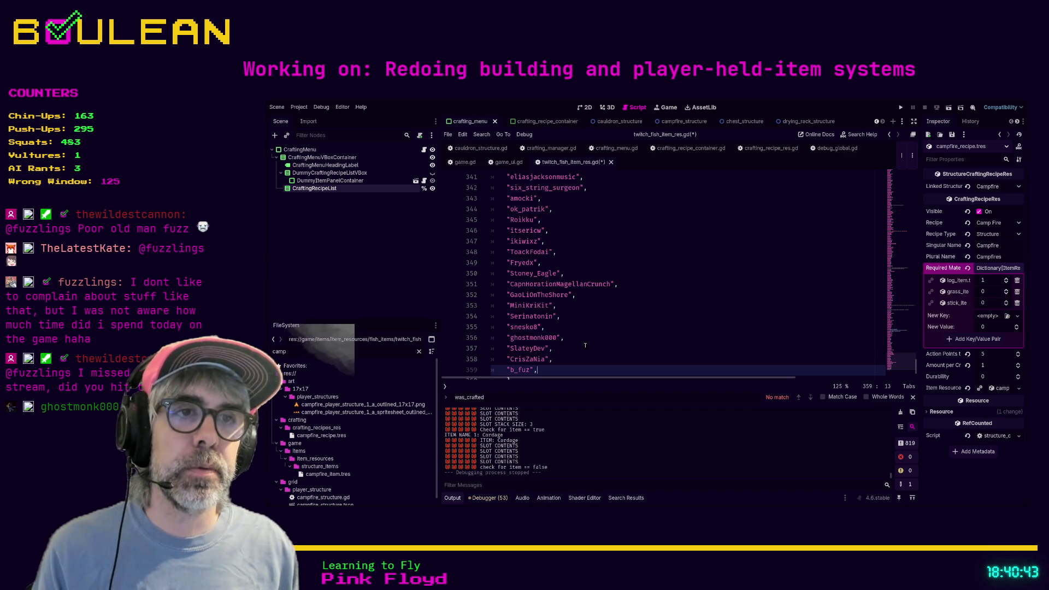
pyautogui.hotkey('ctrl', 's')
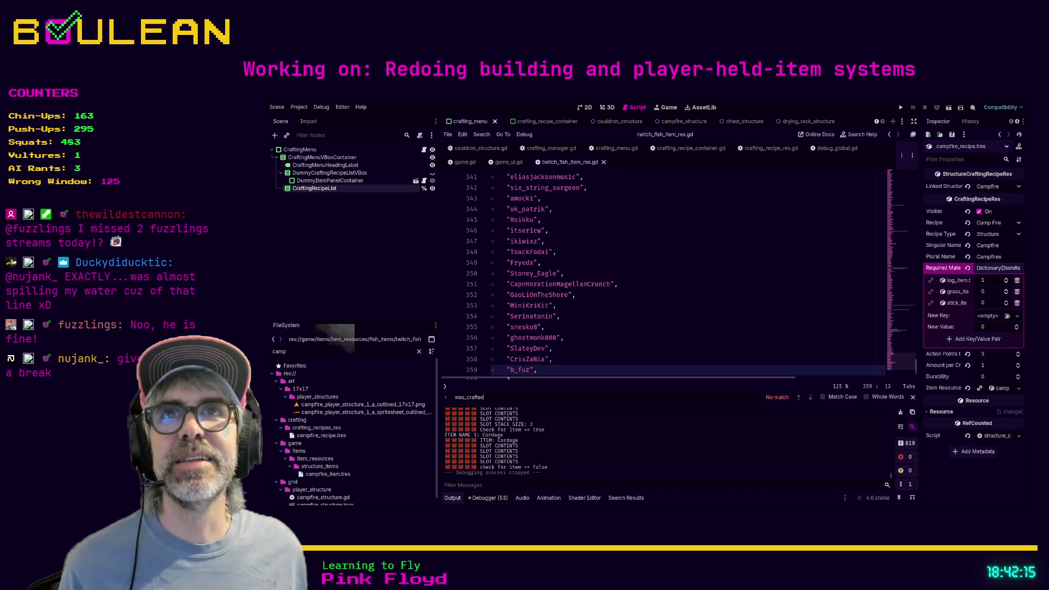
pyautogui.click(651, 219)
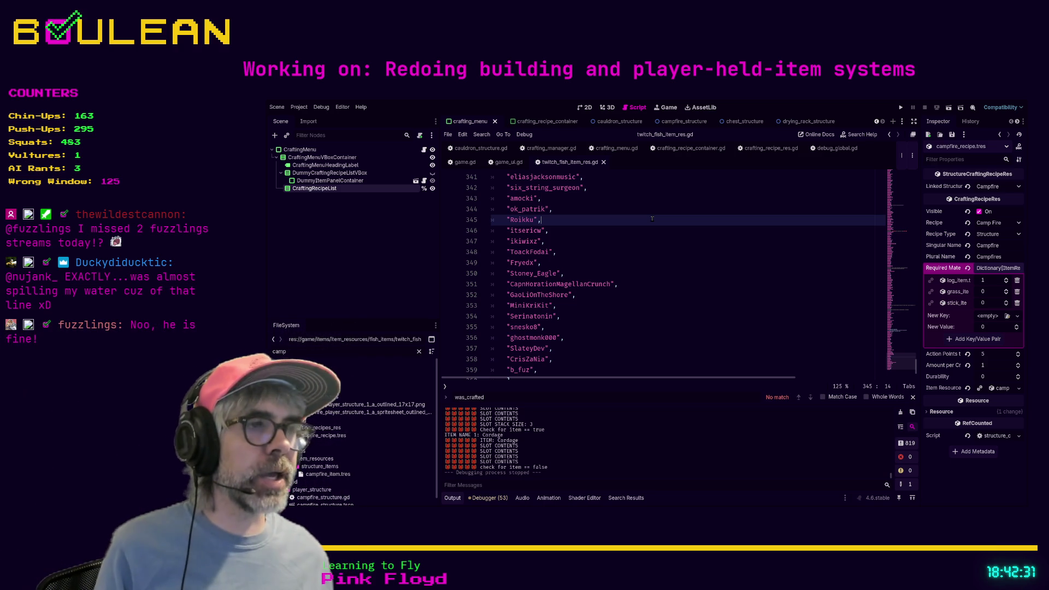
pyautogui.scroll(-1, 637, 259)
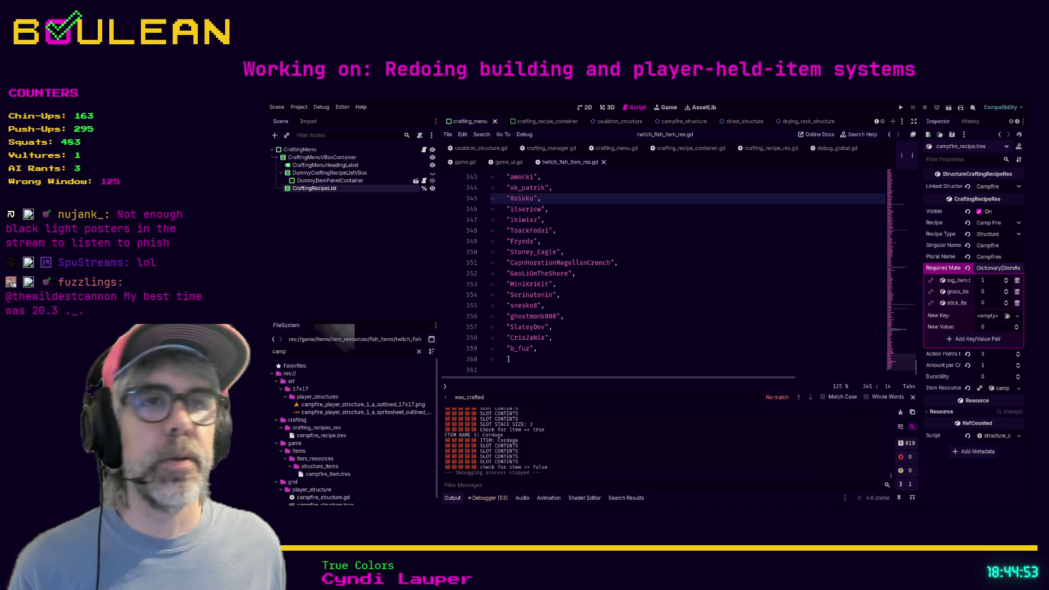
# Review lines 351–353 at the end of the username list, then bring up crafting_recipe_container.gd.
pyautogui.click(610, 262)
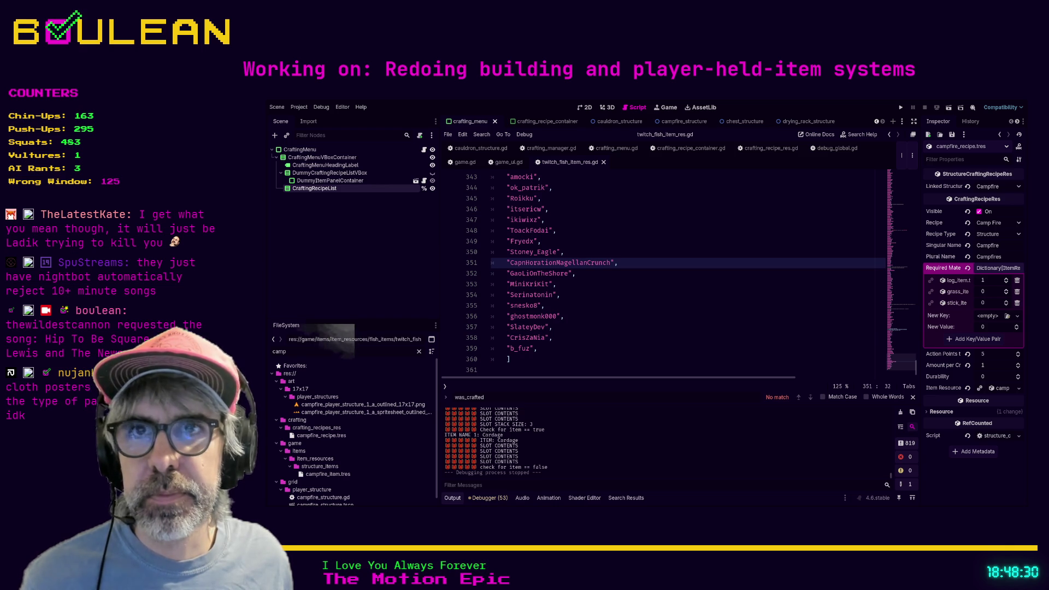
pyautogui.click(632, 282)
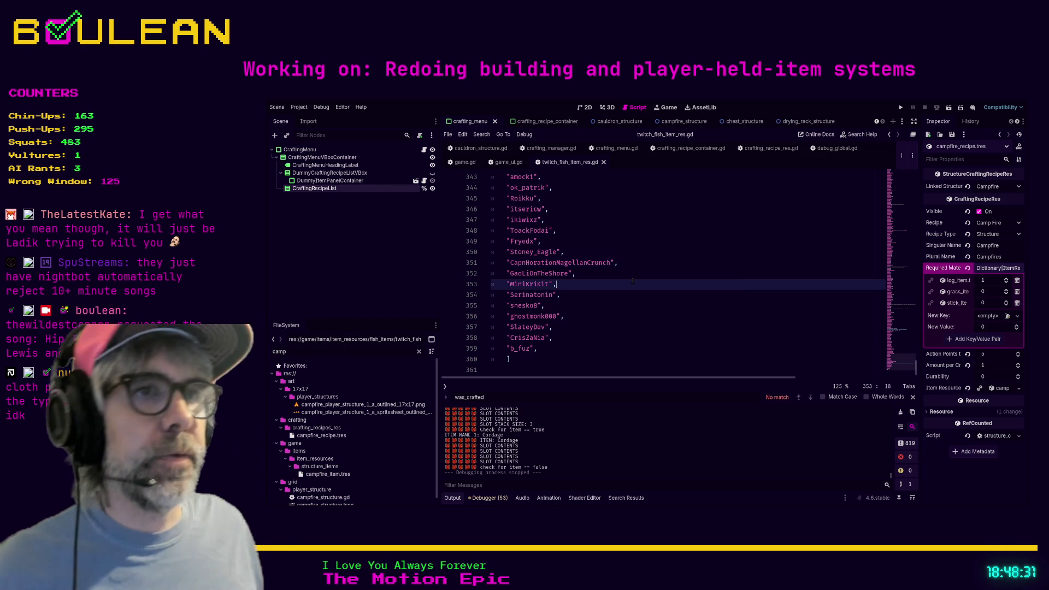
pyautogui.click(699, 263)
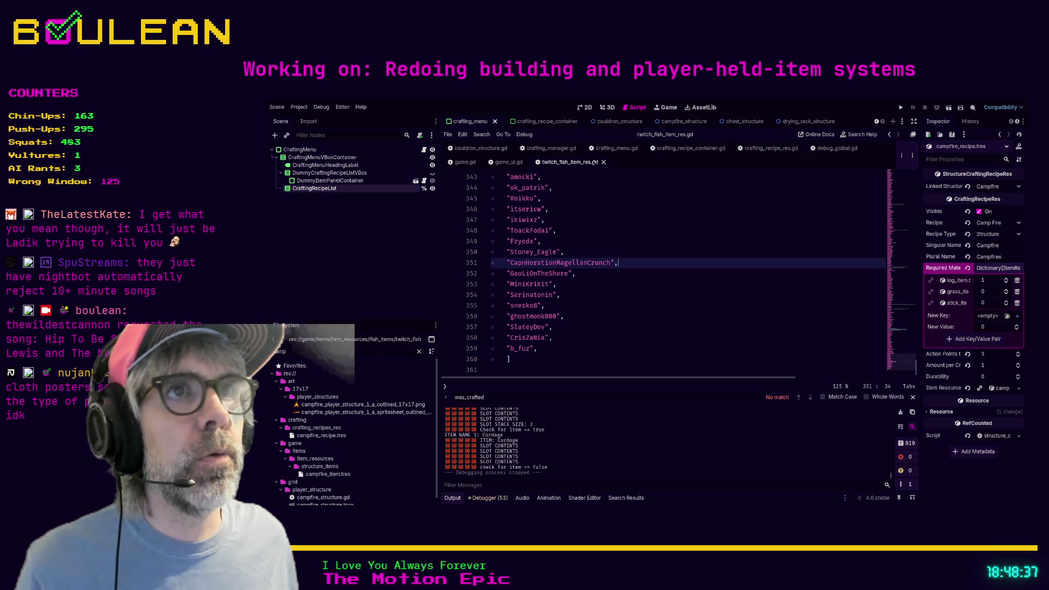
pyautogui.click(682, 149)
# Close the campfire, cauldron, chest and drying_rack structure scene tabs.
pyautogui.click(528, 248)
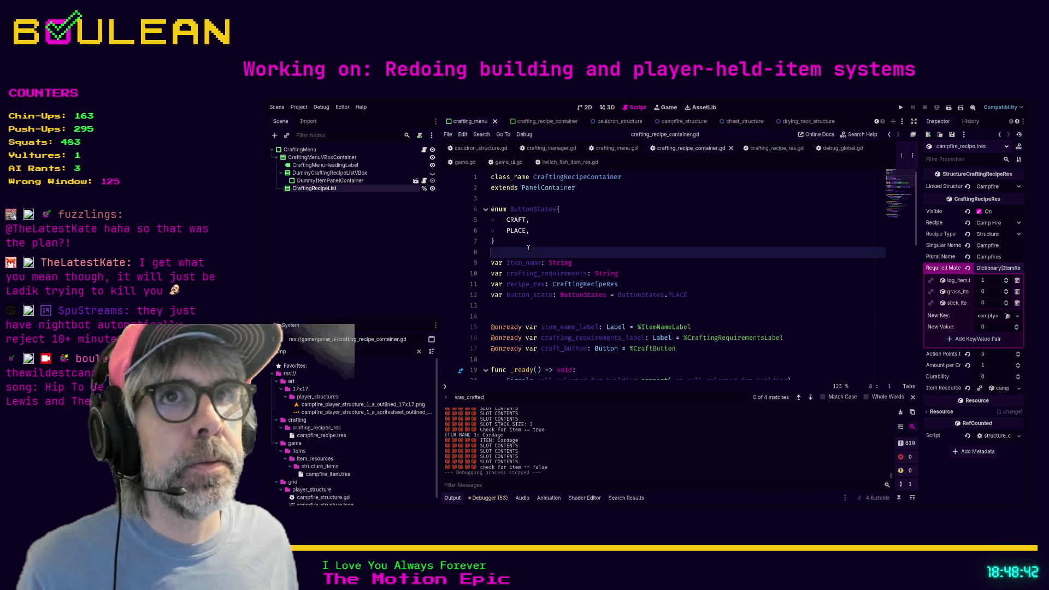
pyautogui.click(707, 122)
pyautogui.click(703, 122)
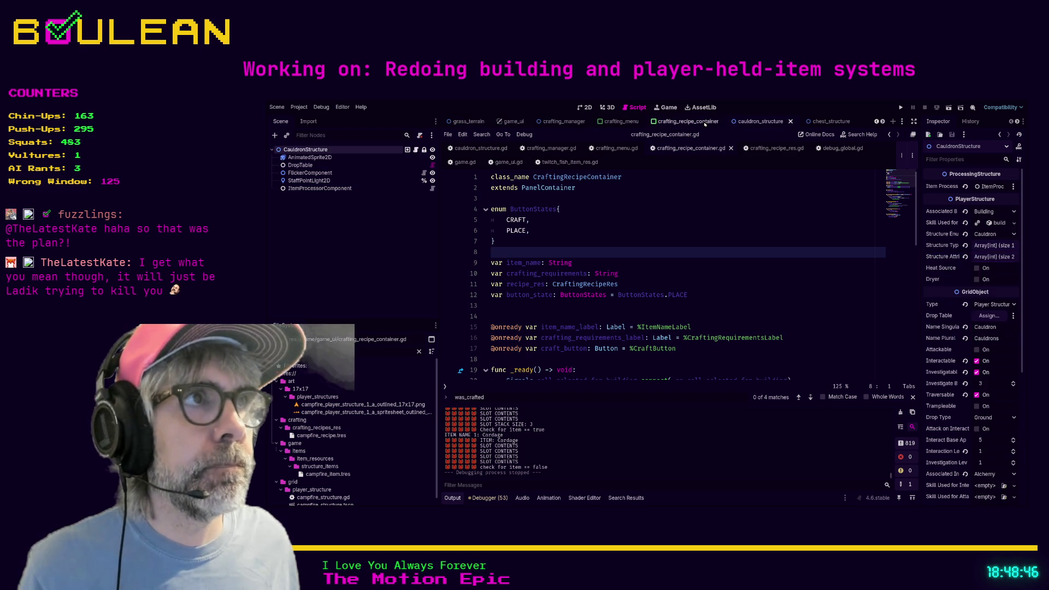
pyautogui.middleClick(760, 122)
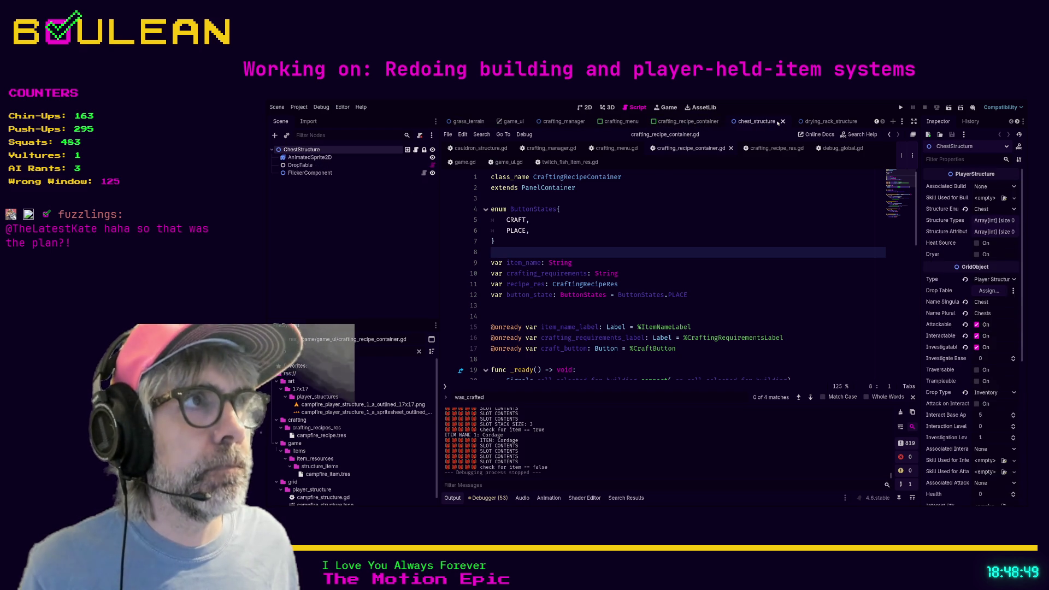
pyautogui.middleClick(778, 122)
pyautogui.middleClick(855, 122)
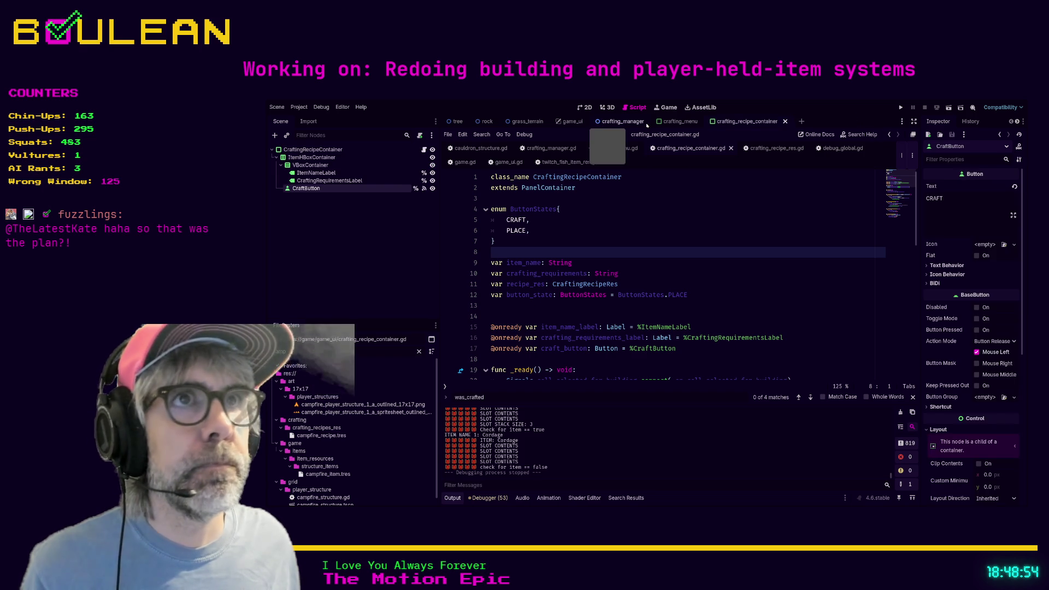
# Close the rock, tree and grass_terrain scenes, returning to the crafting_recipe_container scene.
pyautogui.click(525, 122)
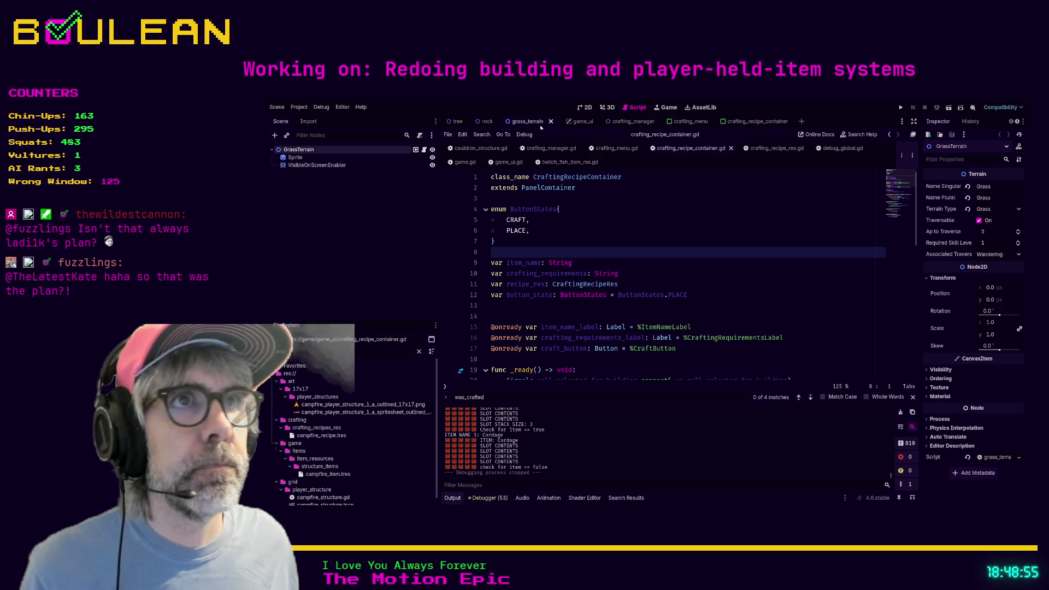
pyautogui.middleClick(482, 122)
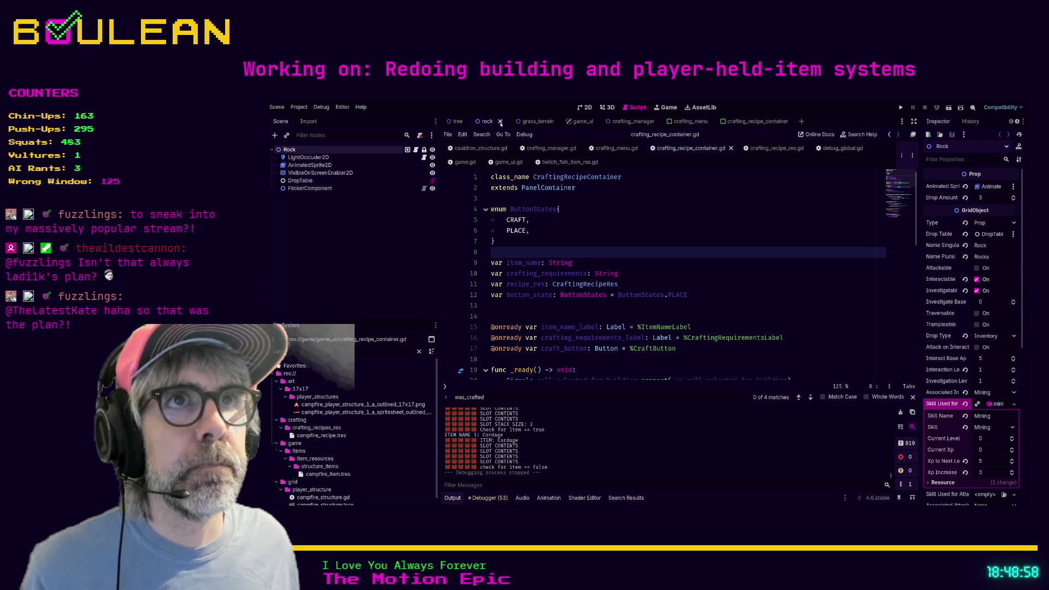
pyautogui.click(469, 122)
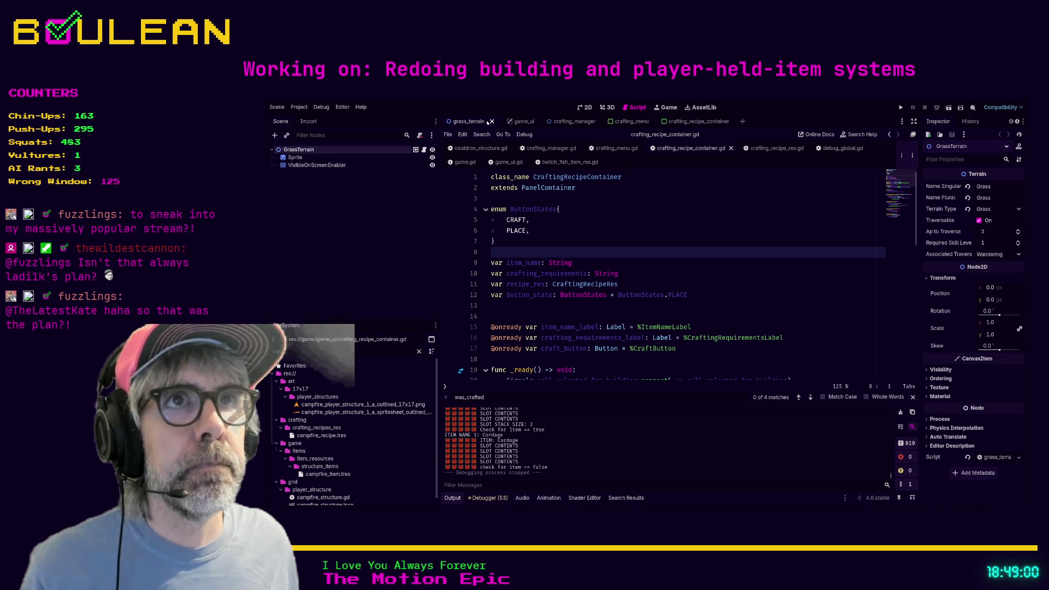
pyautogui.click(491, 122)
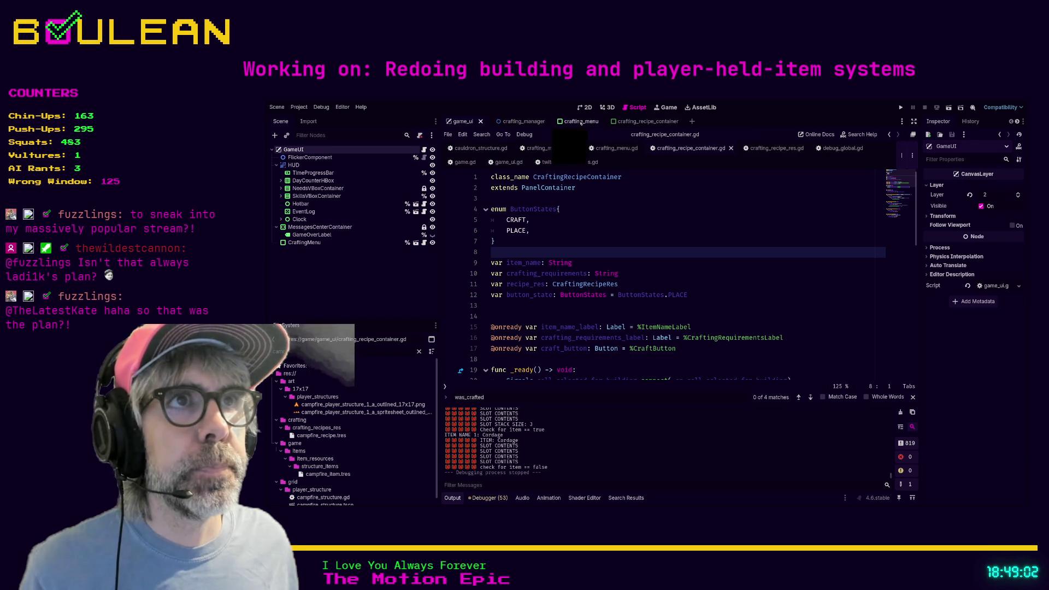
pyautogui.click(644, 121)
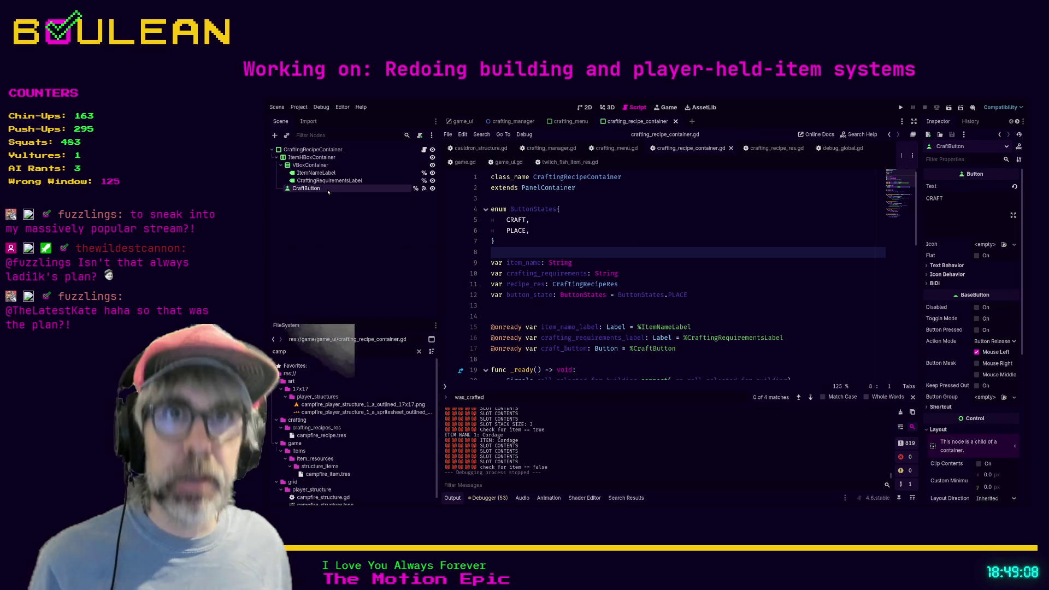
# Duplicate the CraftButton node and rename the copy PlaceButton.
pyautogui.hotkey('ctrl', 'd')
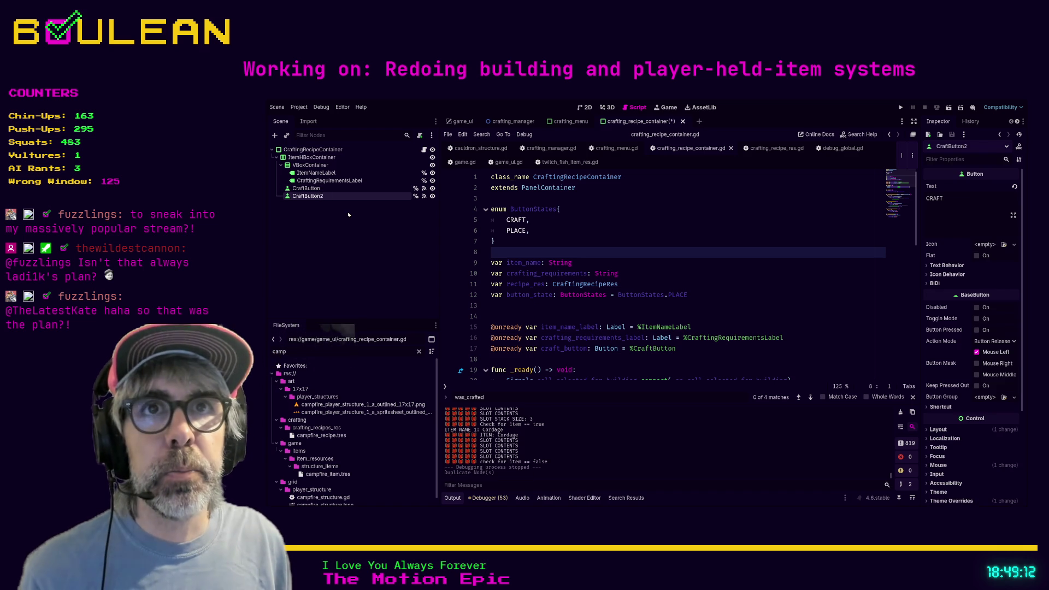
pyautogui.press('F2')
pyautogui.write('PlaceButton')
pyautogui.press('Return')
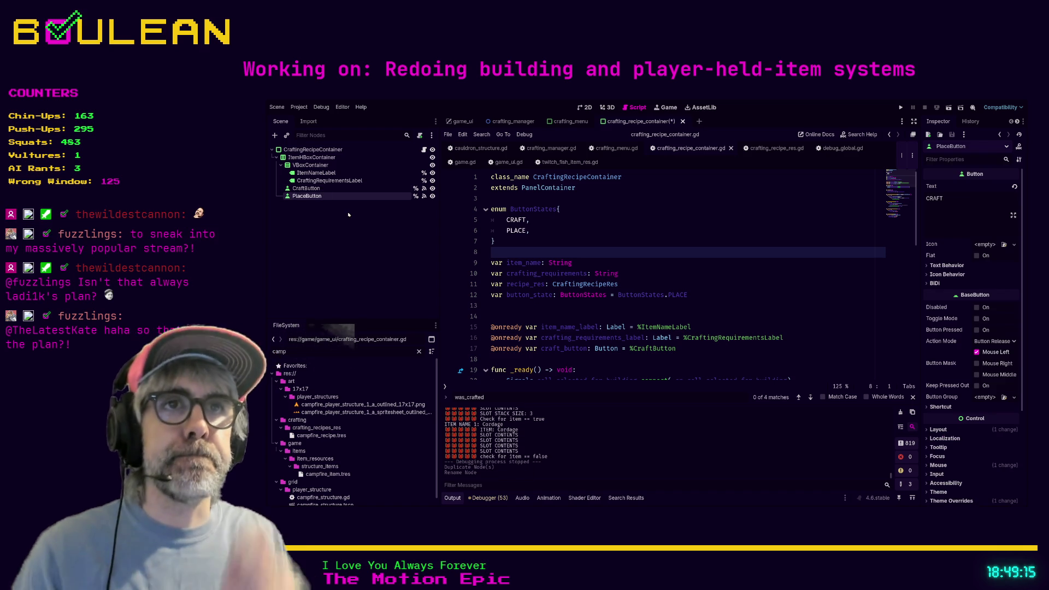